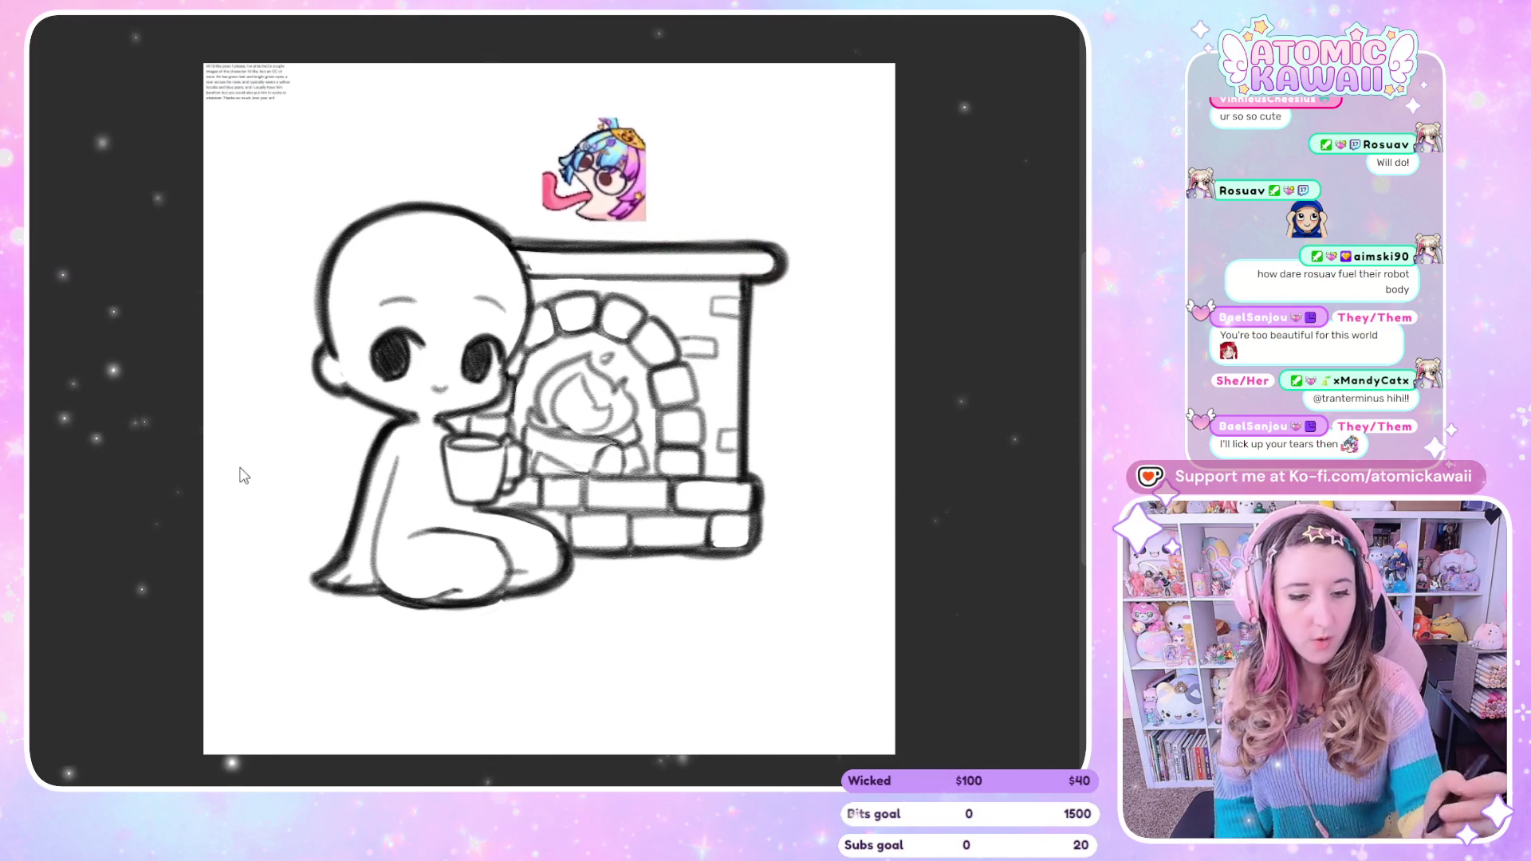
Start a new, larger blank canvas for the fireplace chibi sketch.
click(906, 27)
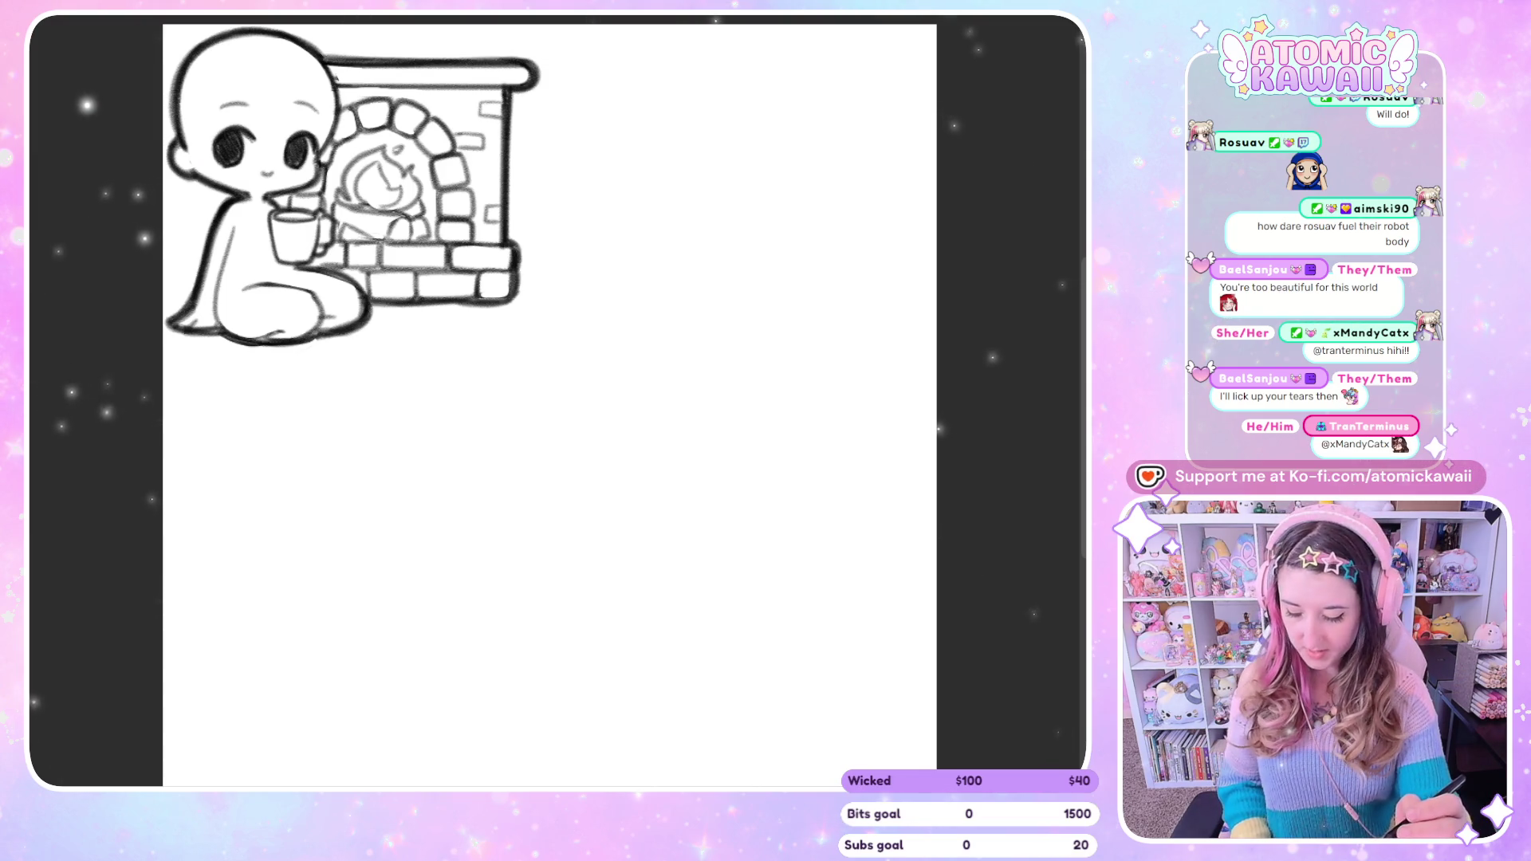
Enlarge the fireplace sketch, centre it with slight arrow-key nudges, and confirm the transform.
key(ctrl+t)
drag(536, 345, 585, 391)
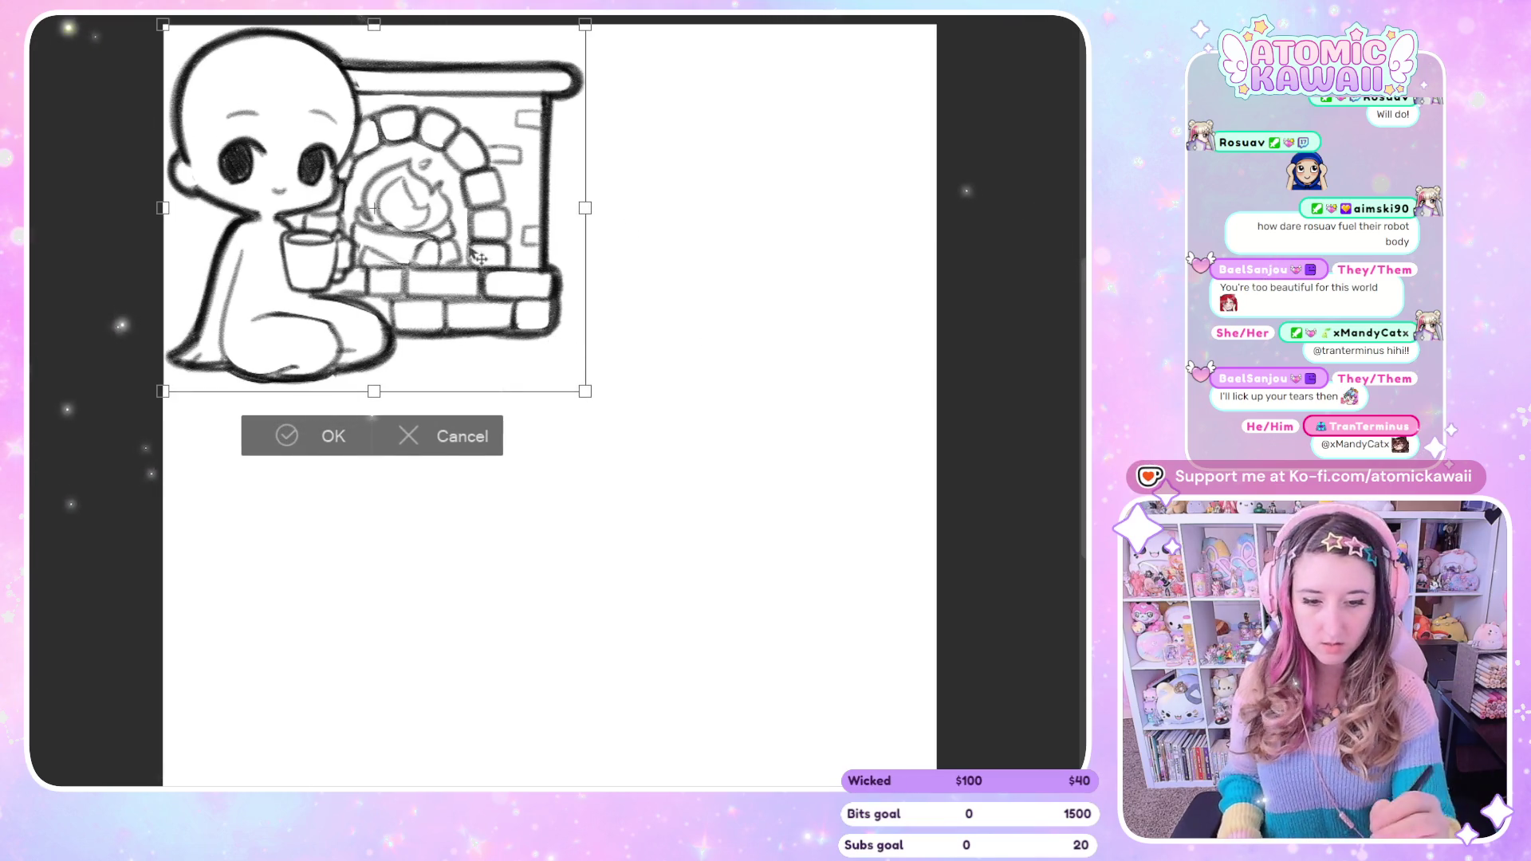
drag(479, 256, 674, 434)
drag(570, 564, 570, 694)
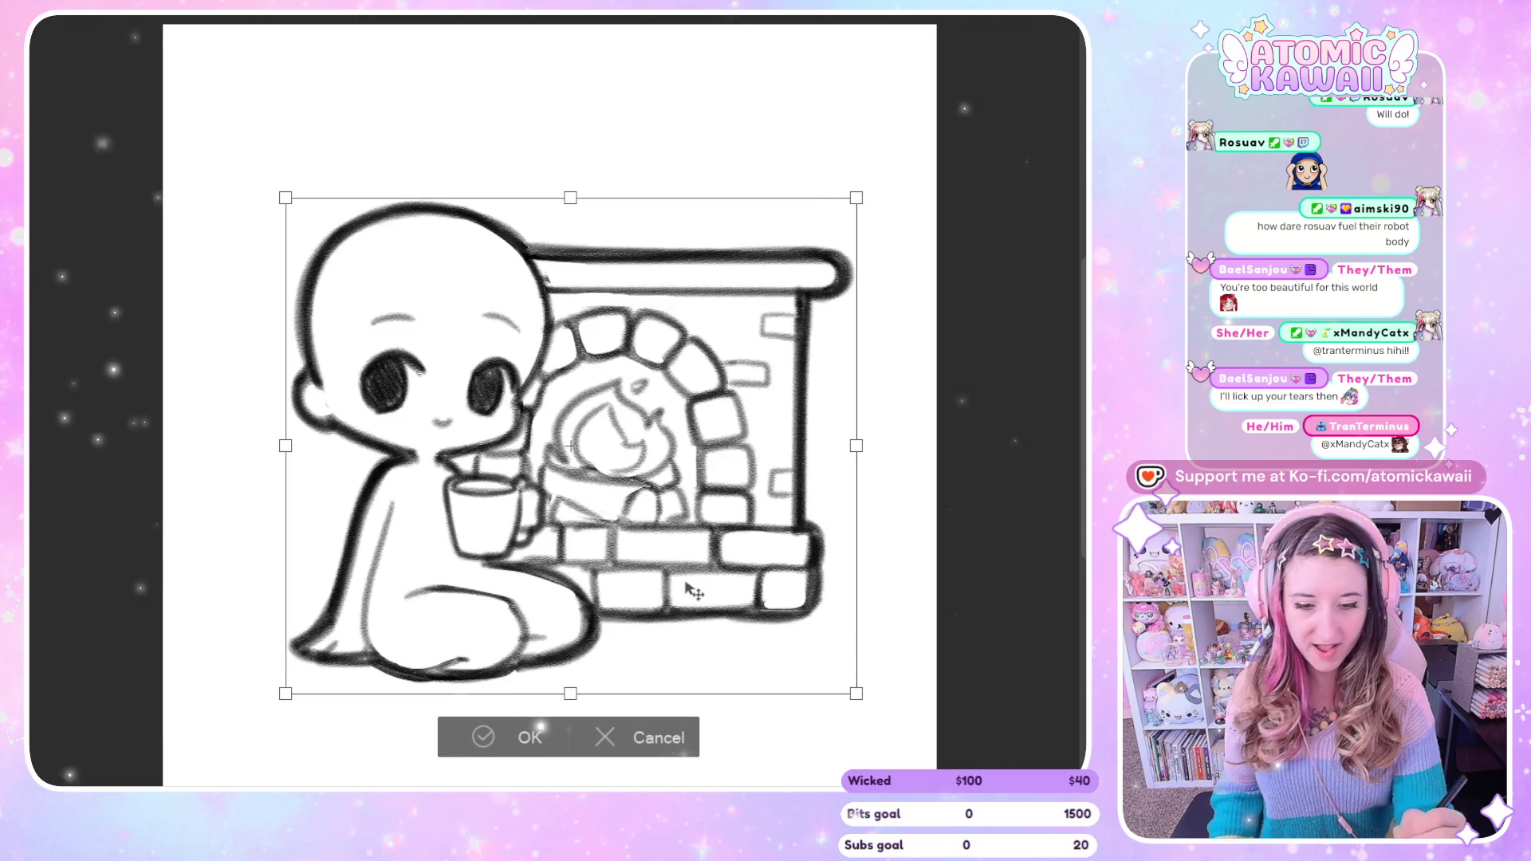
drag(792, 657, 784, 632)
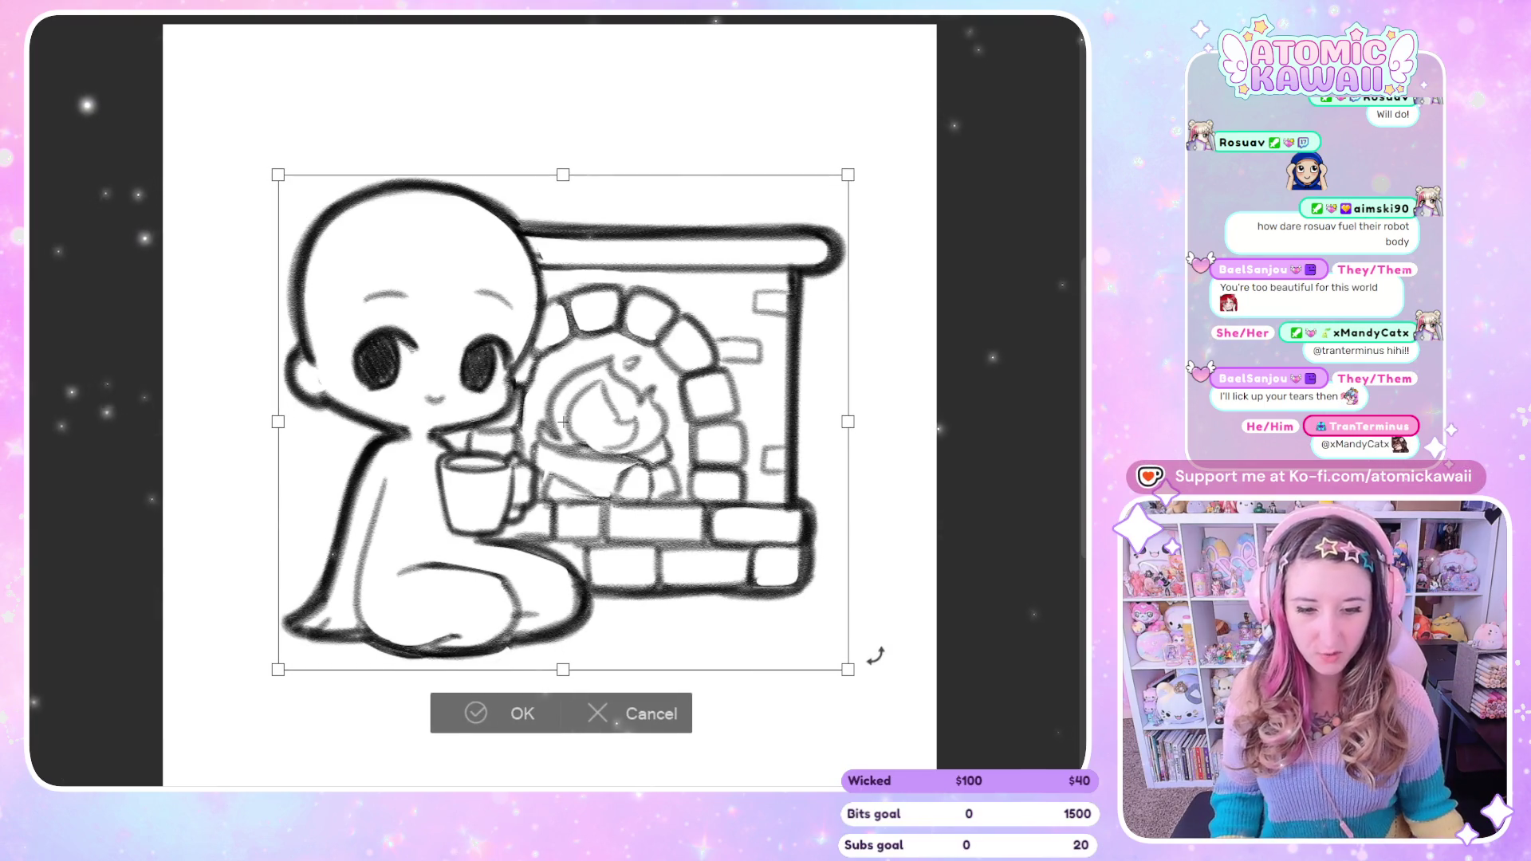
scroll(385, 306, down, 1)
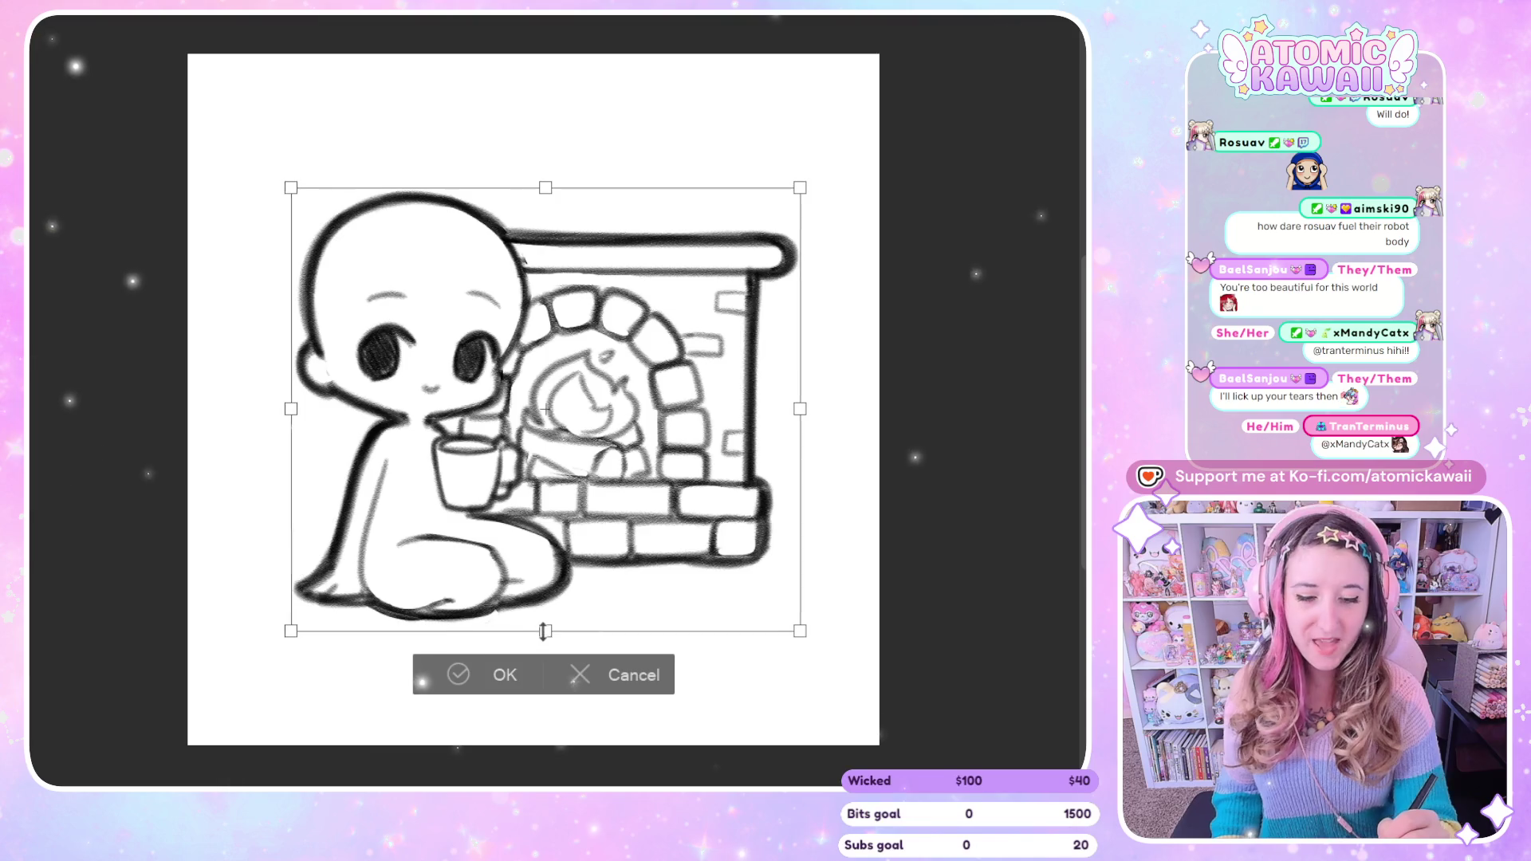
drag(543, 630, 543, 611)
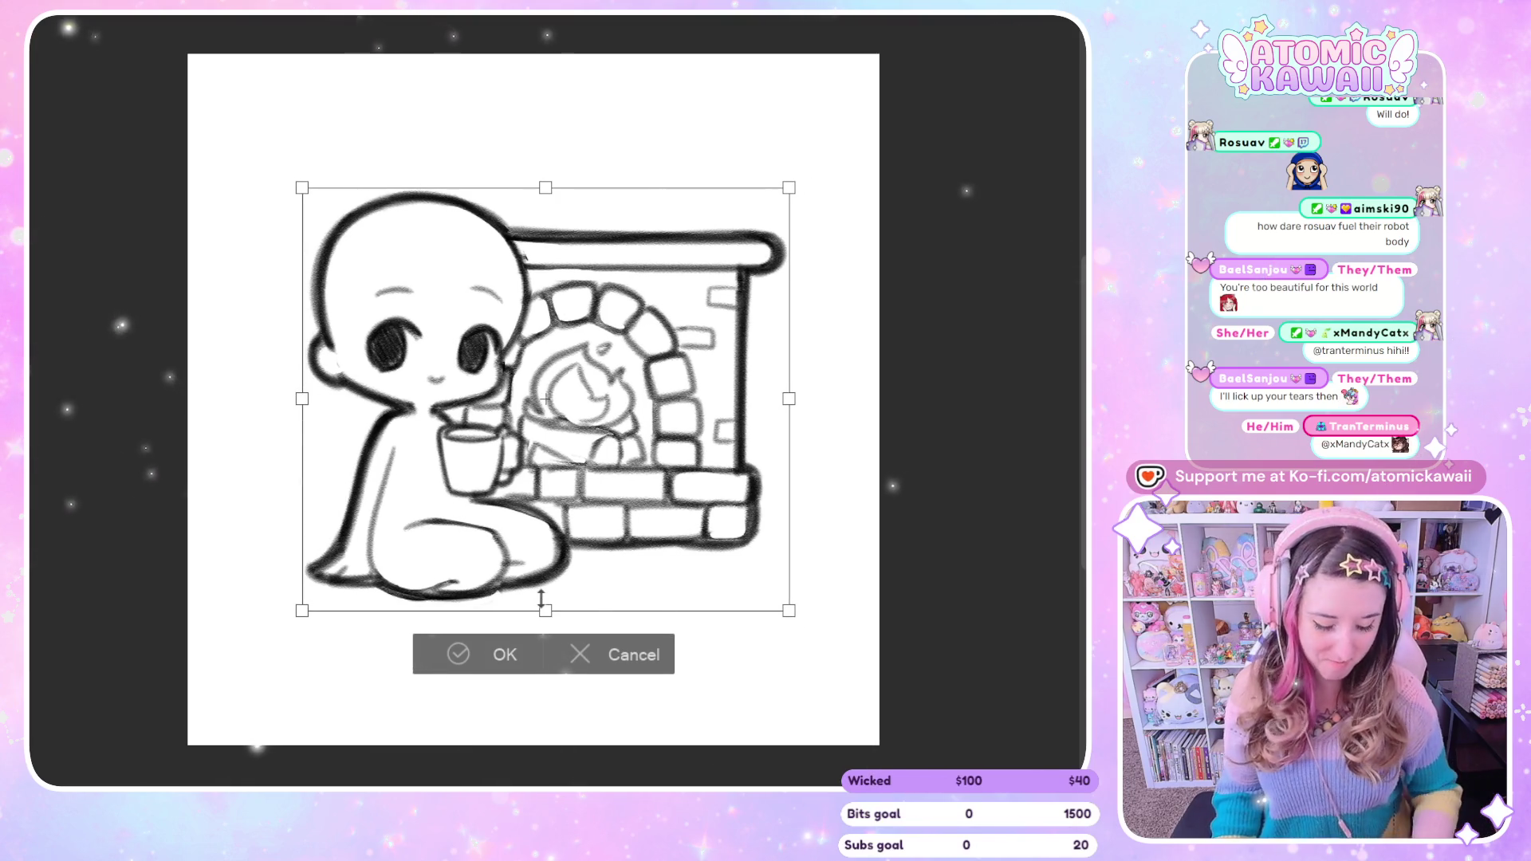
key(Left)
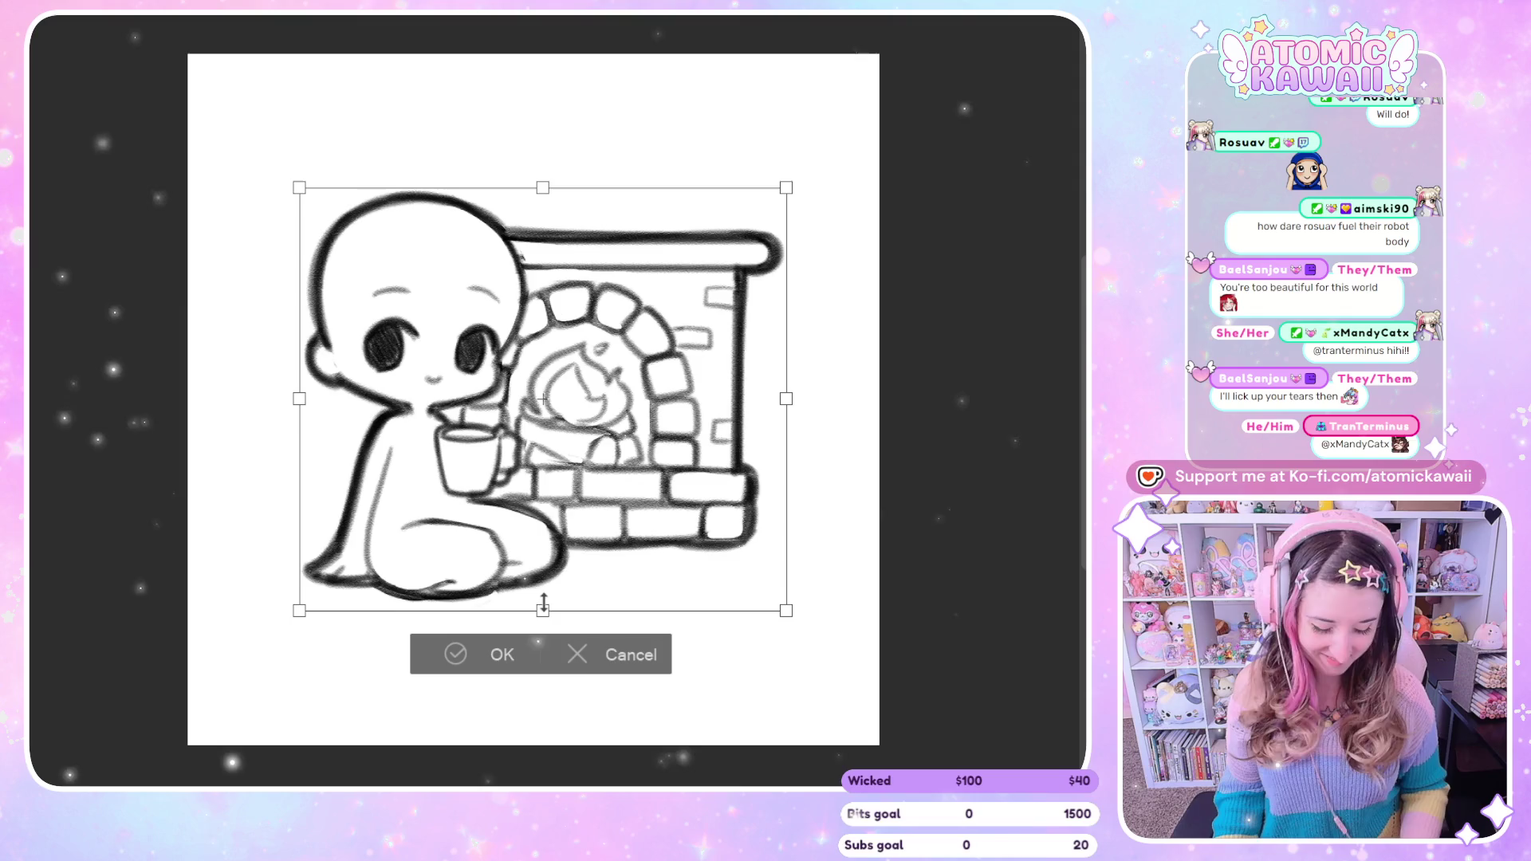
key(Down)
click(480, 662)
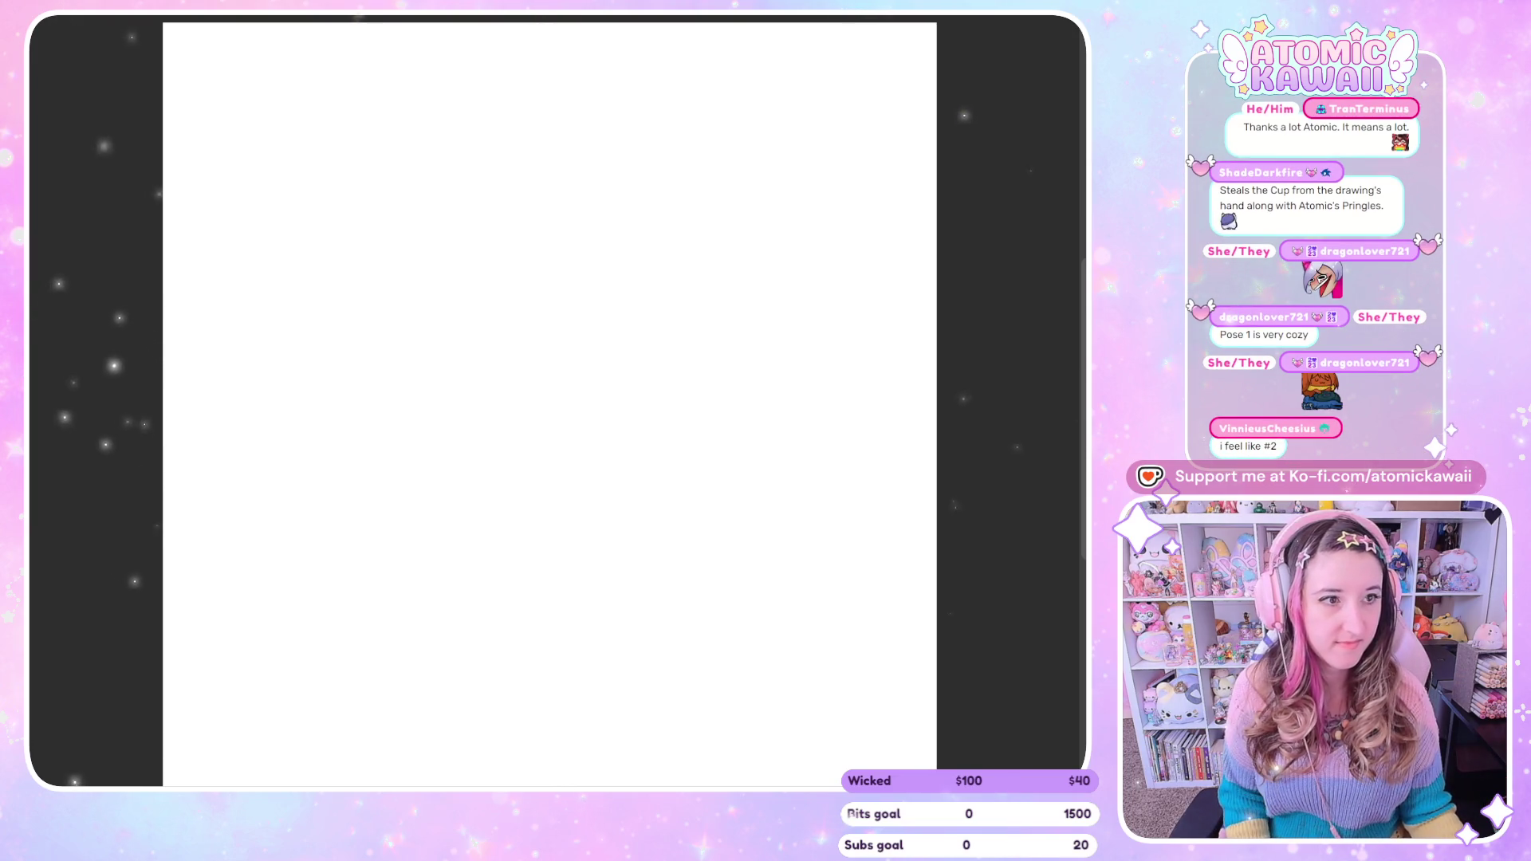
Enlarge the pasted fireplace sketch toward the canvas centre, trim it slightly, and confirm.
key(ctrl+t)
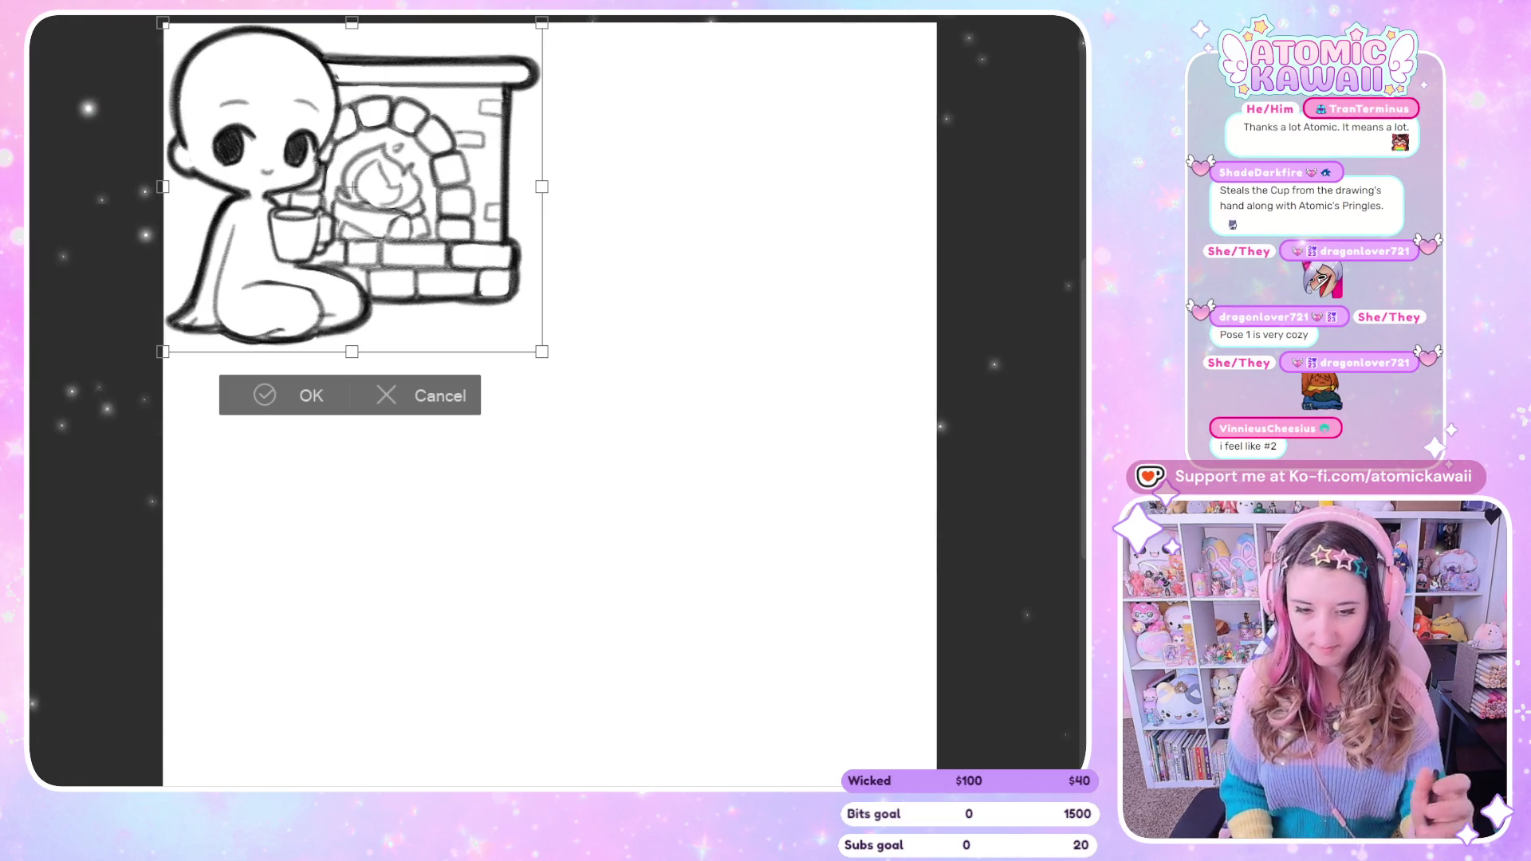
mouse_move(352, 348)
mouse_down()
mouse_move(385, 499)
mouse_move(587, 637)
mouse_up()
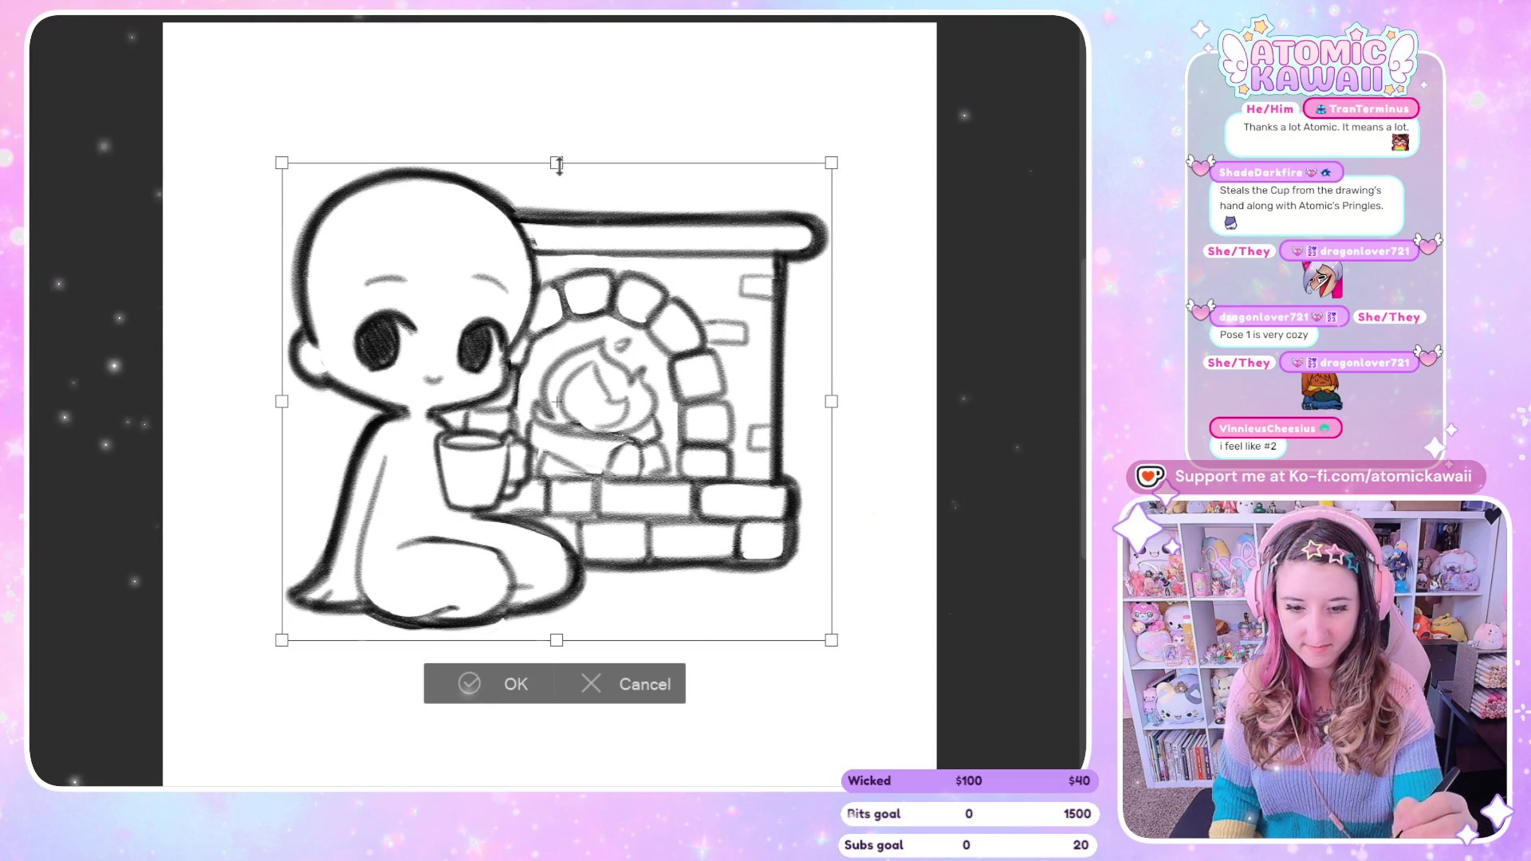
drag(556, 159, 556, 163)
drag(591, 428, 589, 432)
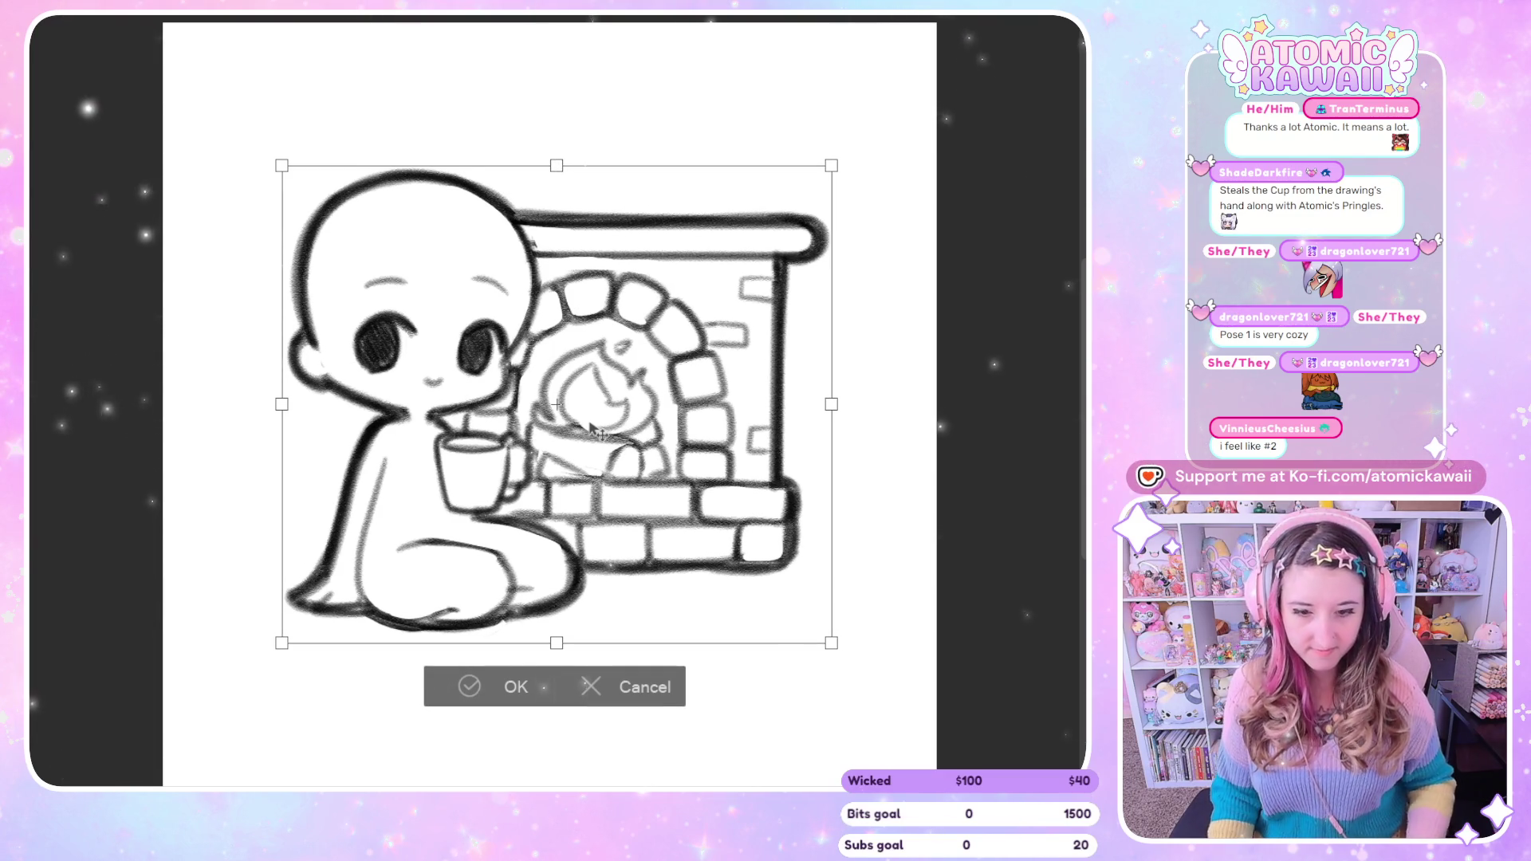
click(514, 687)
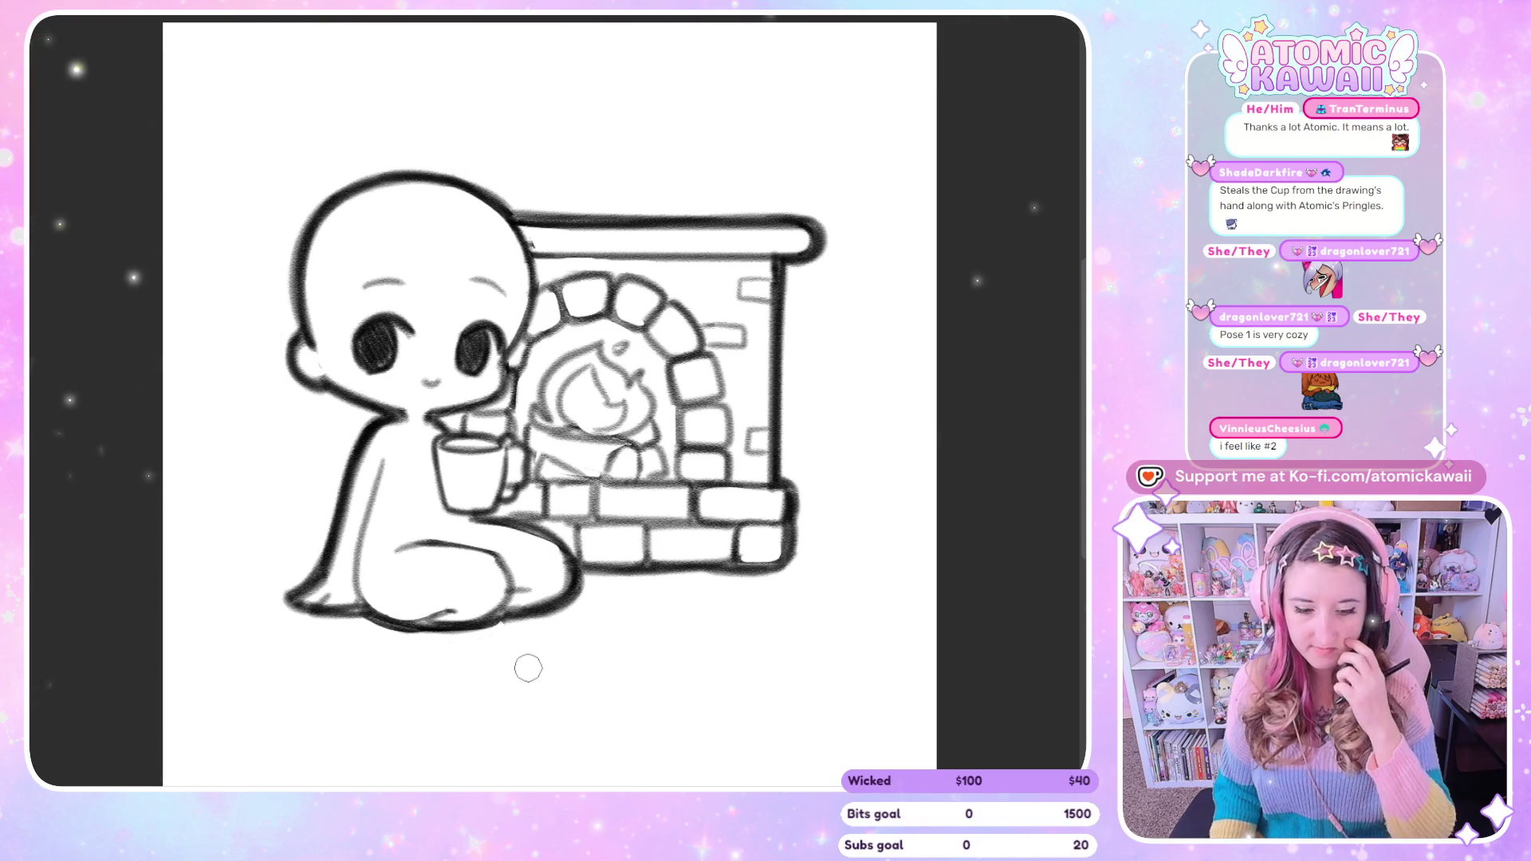
Review the canvas and reconfirm the sketch's placement without changes.
scroll(498, 567, down, 2)
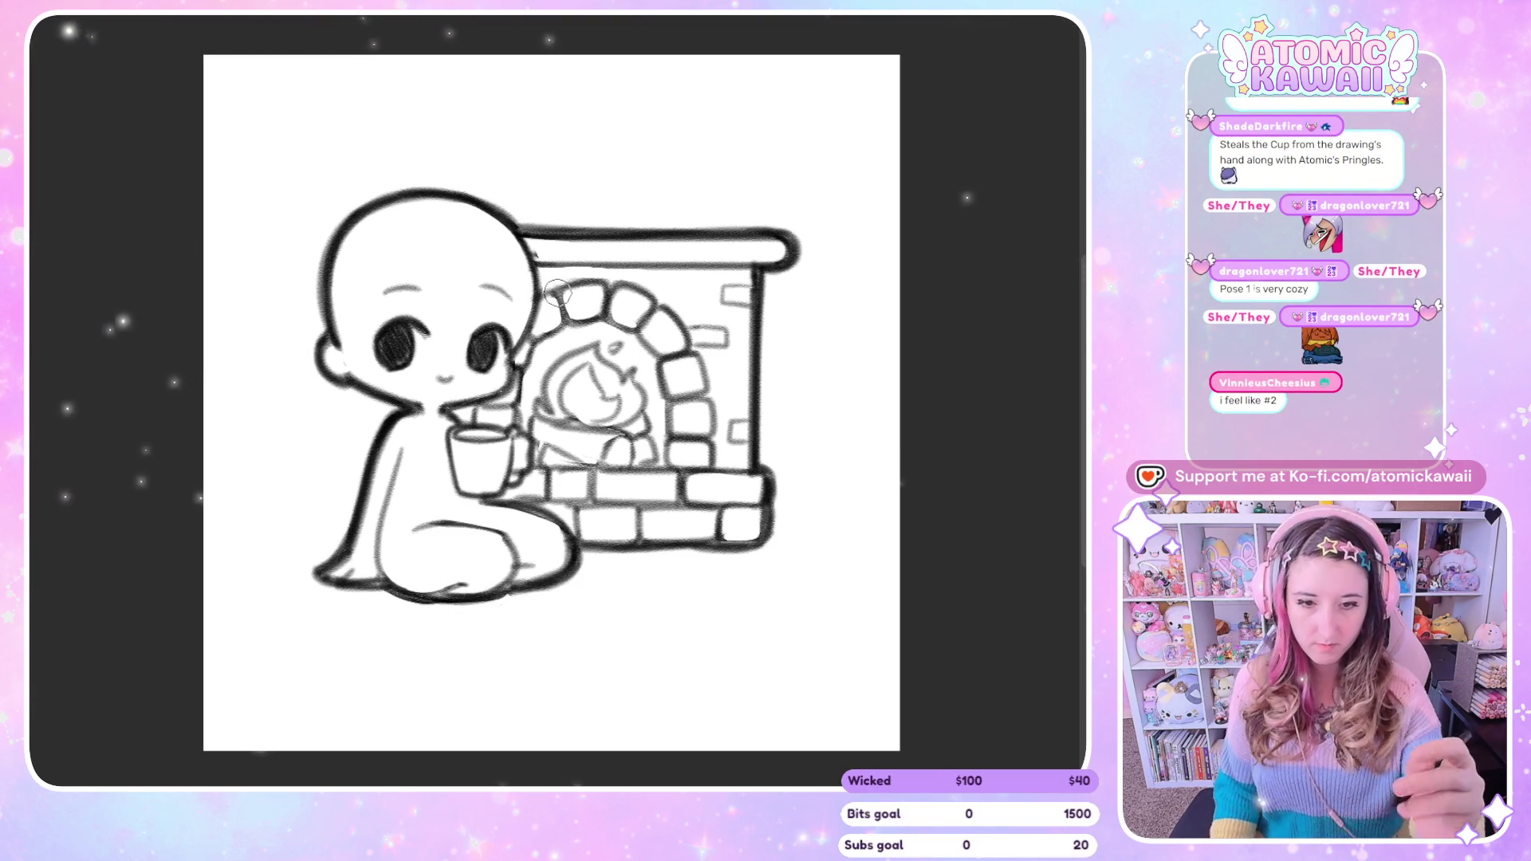
scroll(498, 567, down, 1)
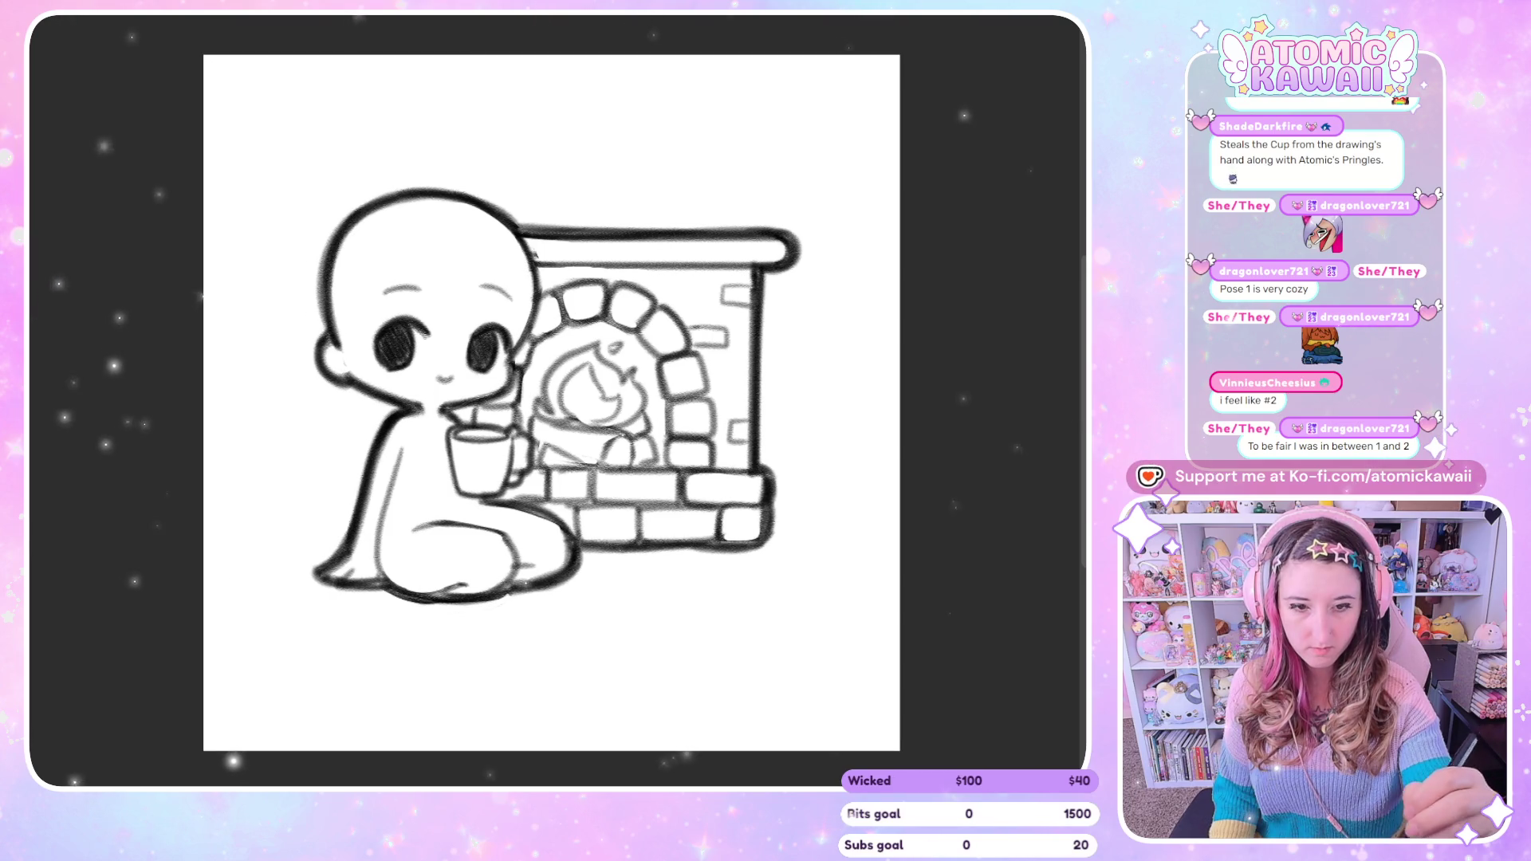
scroll(551, 399, up, 1)
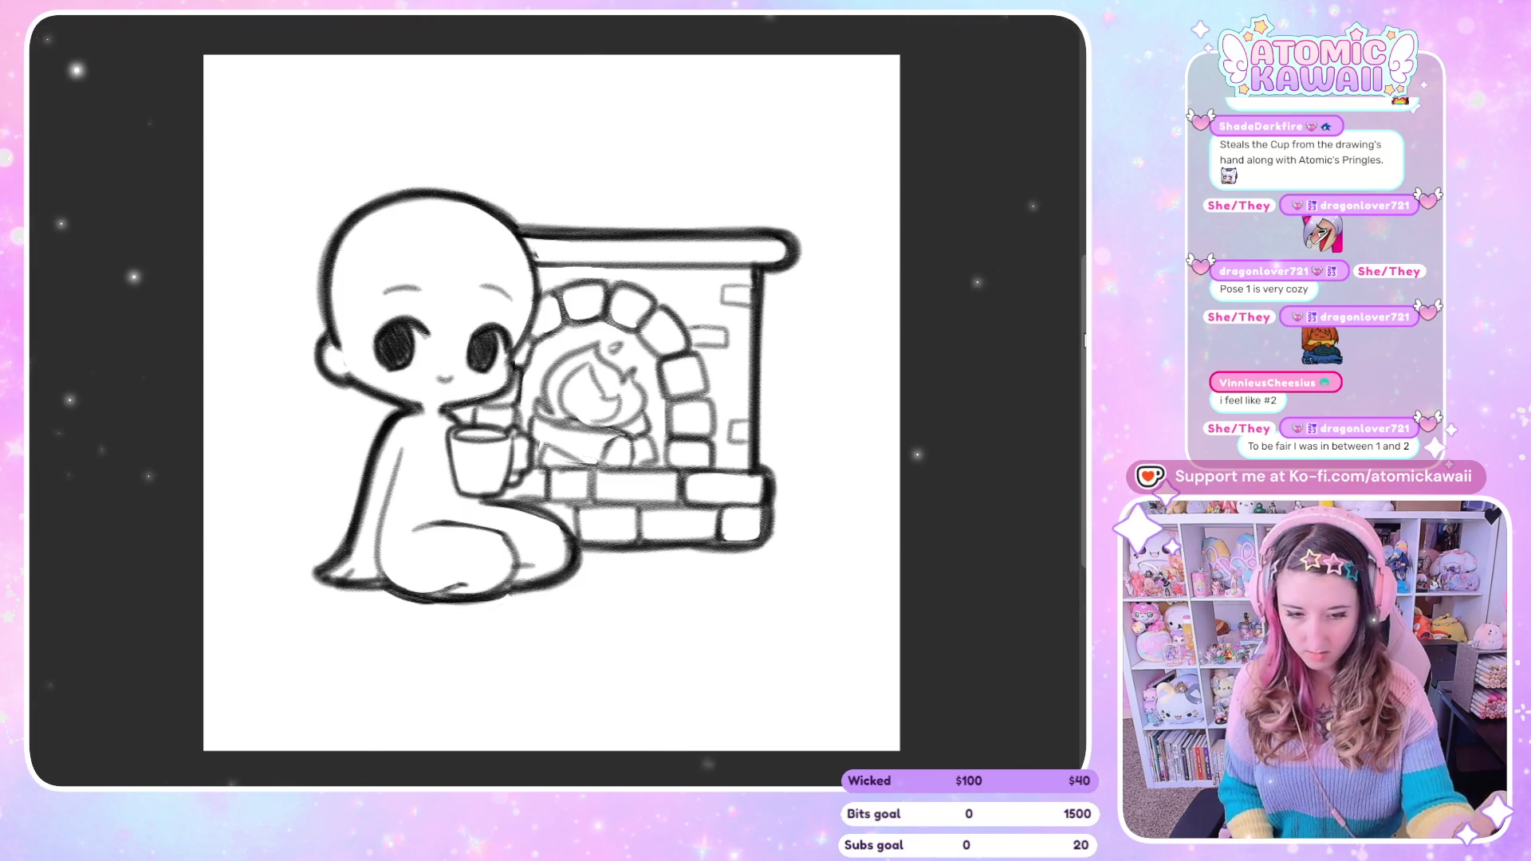
key(ctrl+t)
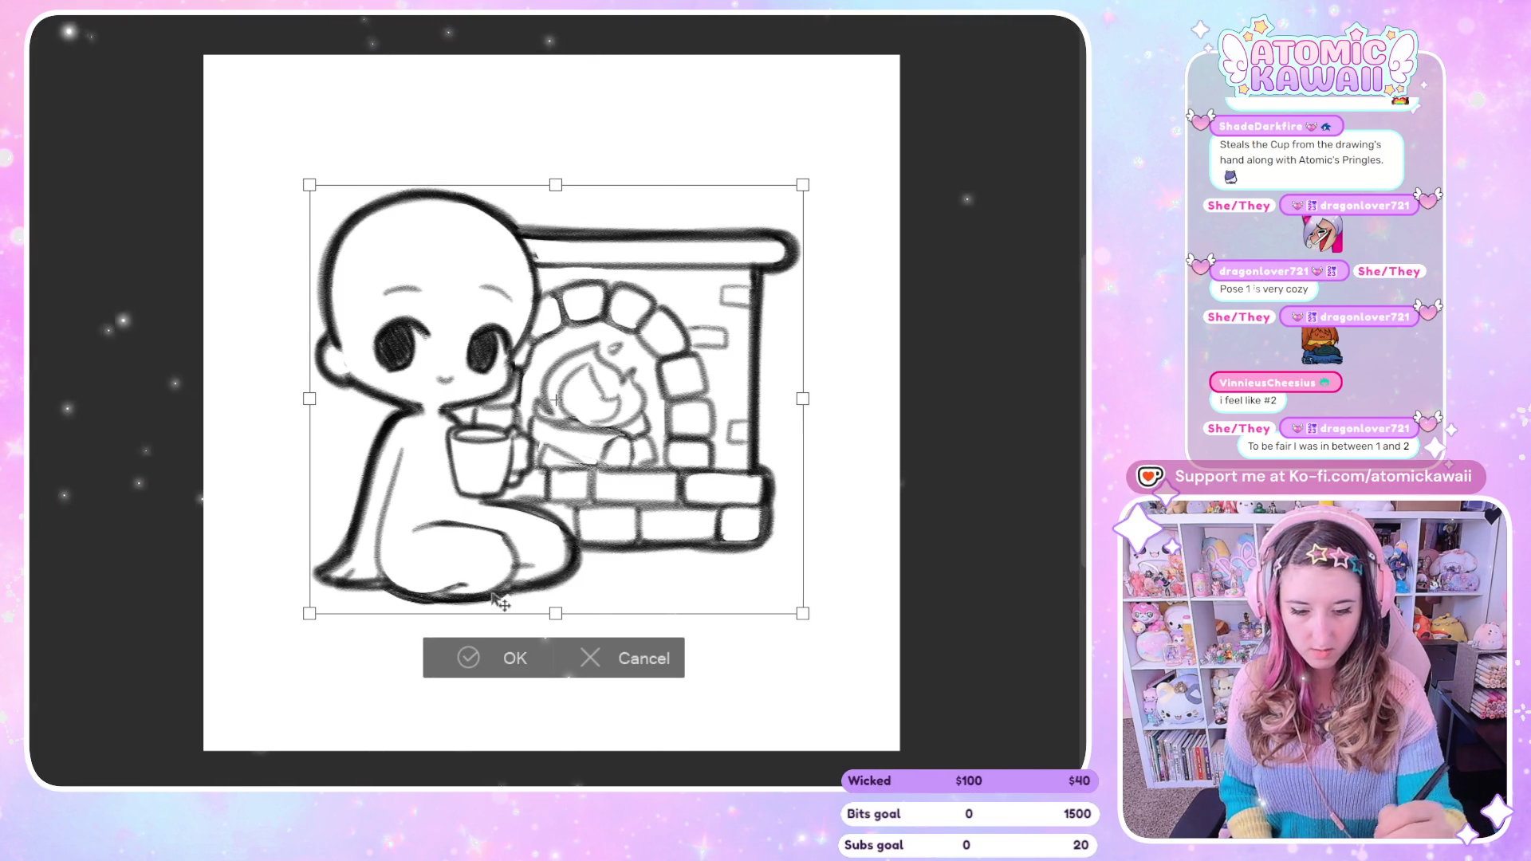
click(499, 657)
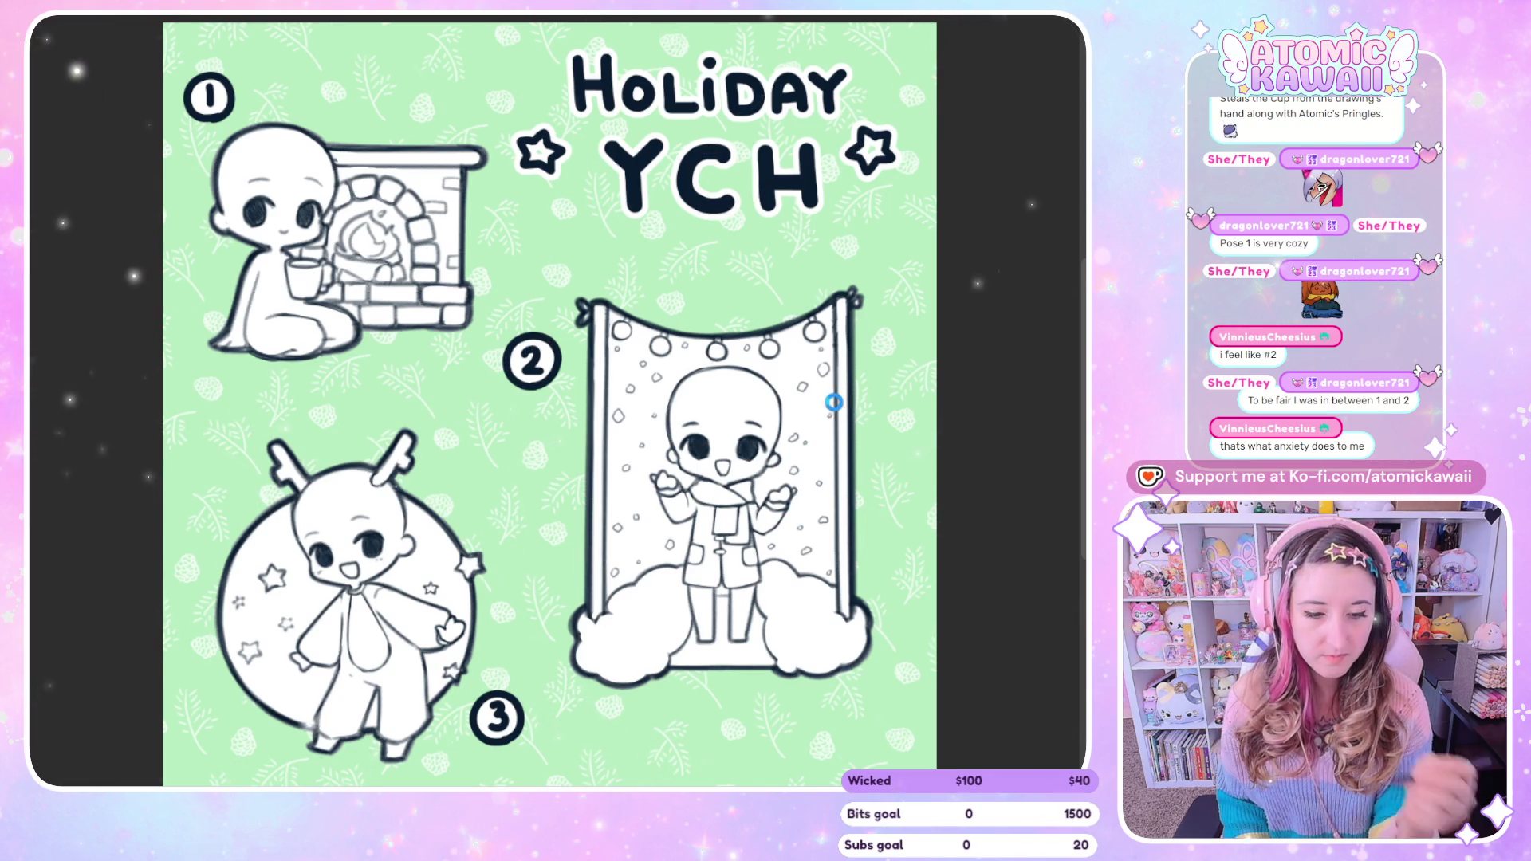
Cycle through the open documents back to the fireplace chibi sketch canvas.
key(ctrl+Tab)
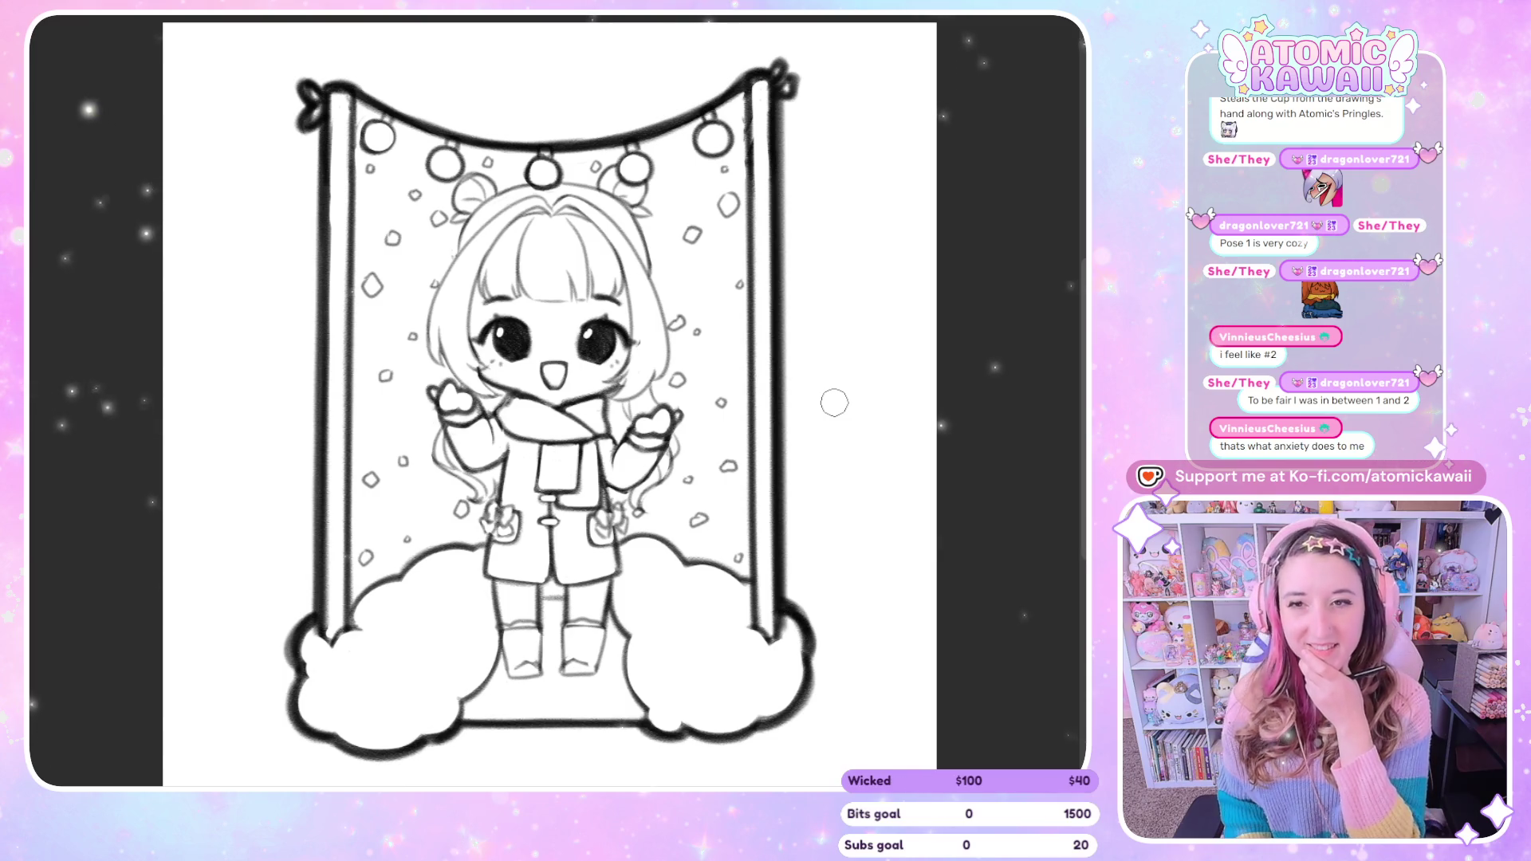
key(ctrl+Tab)
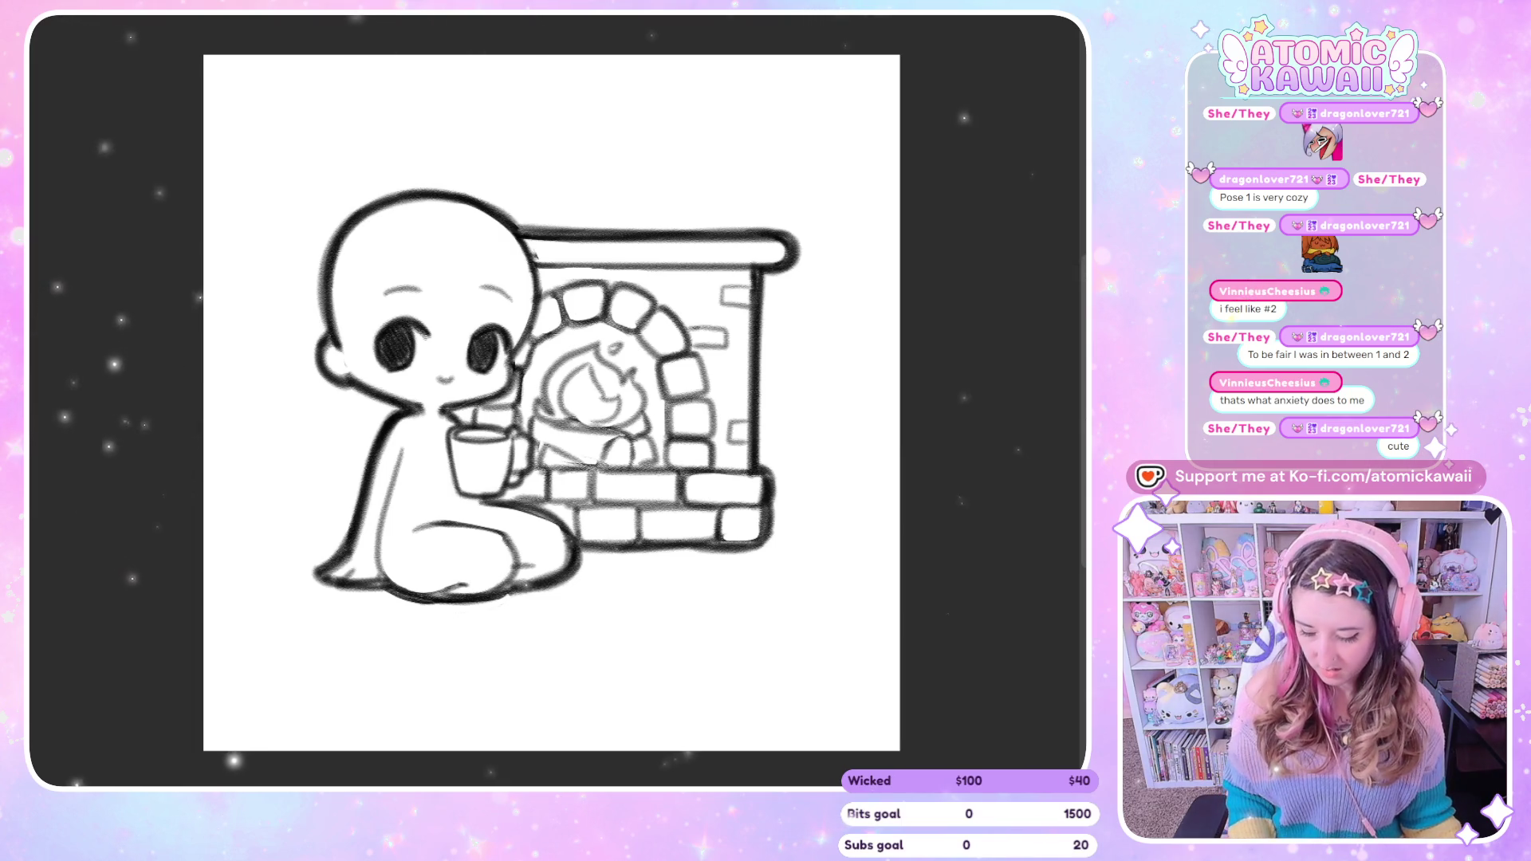
Paste the copied commission request notes onto the fireplace sketch canvas.
key(ctrl+v)
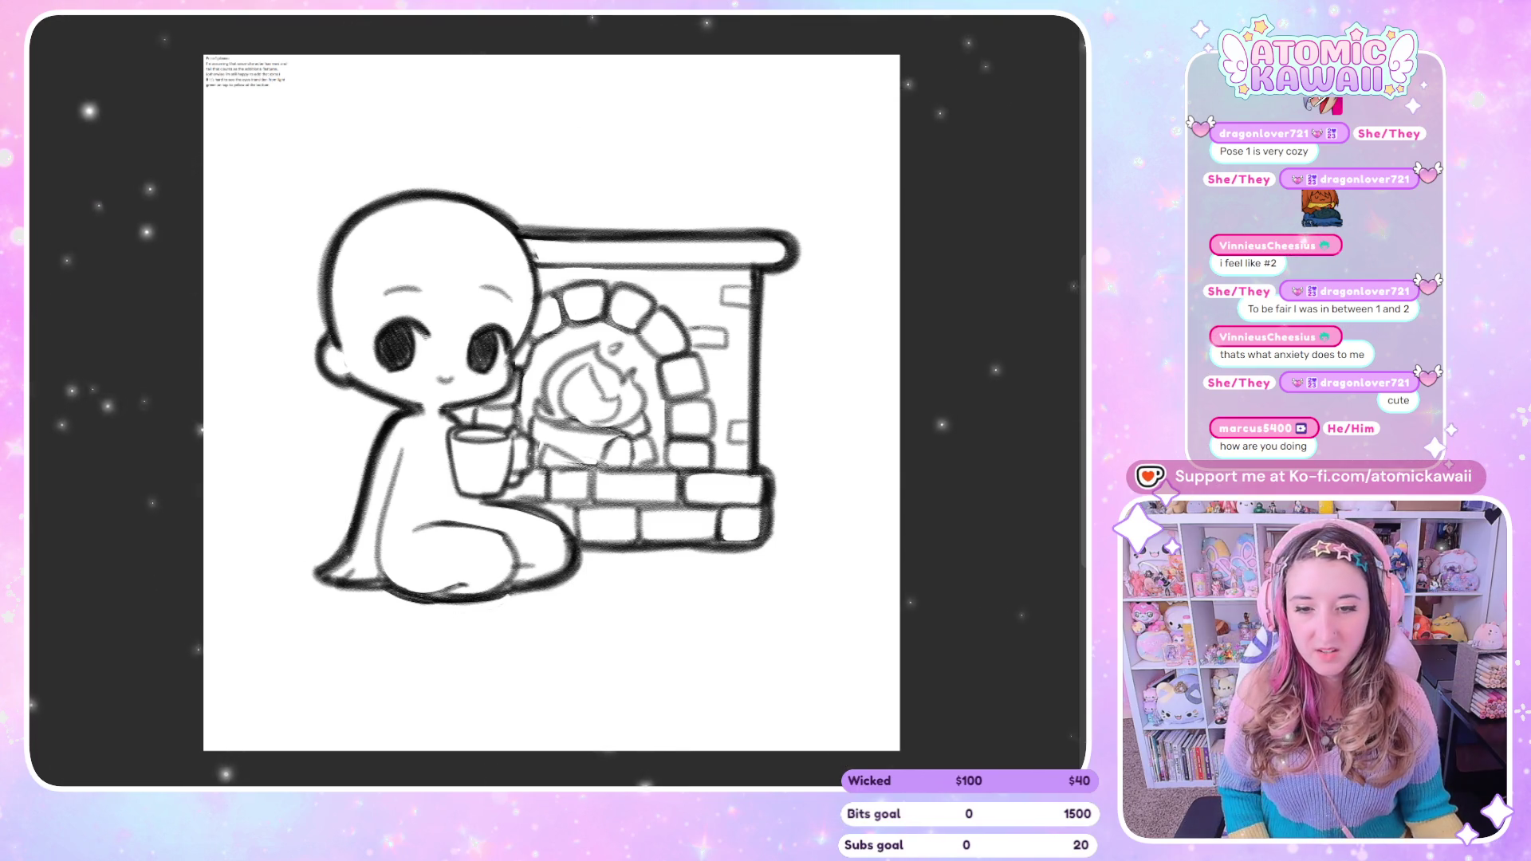
Switch to the pink chibi reindeer sketch document.
key(ctrl+Tab)
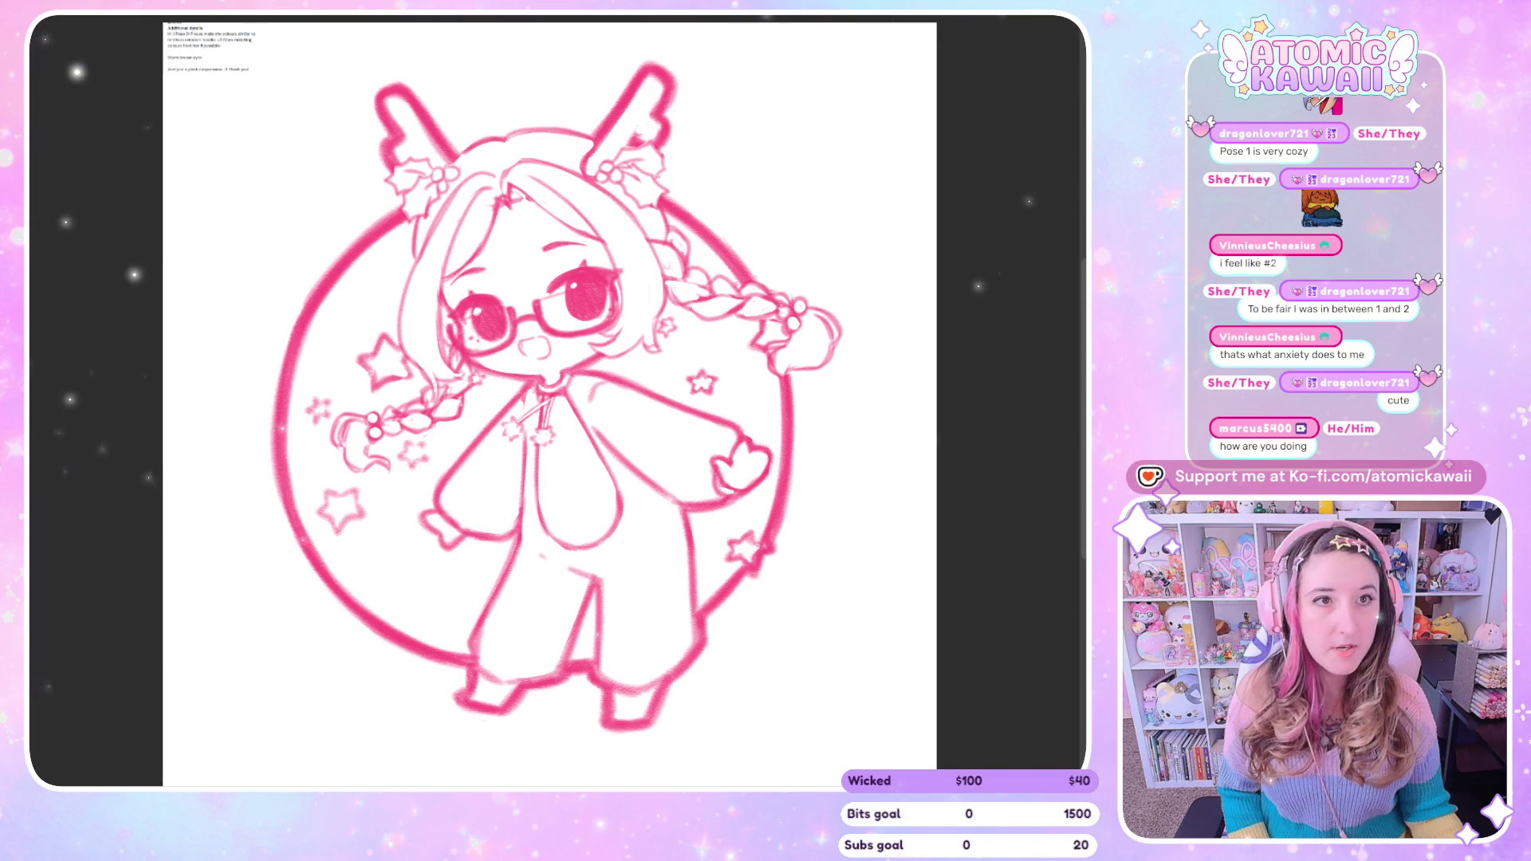
scroll(248, 71, up, 2)
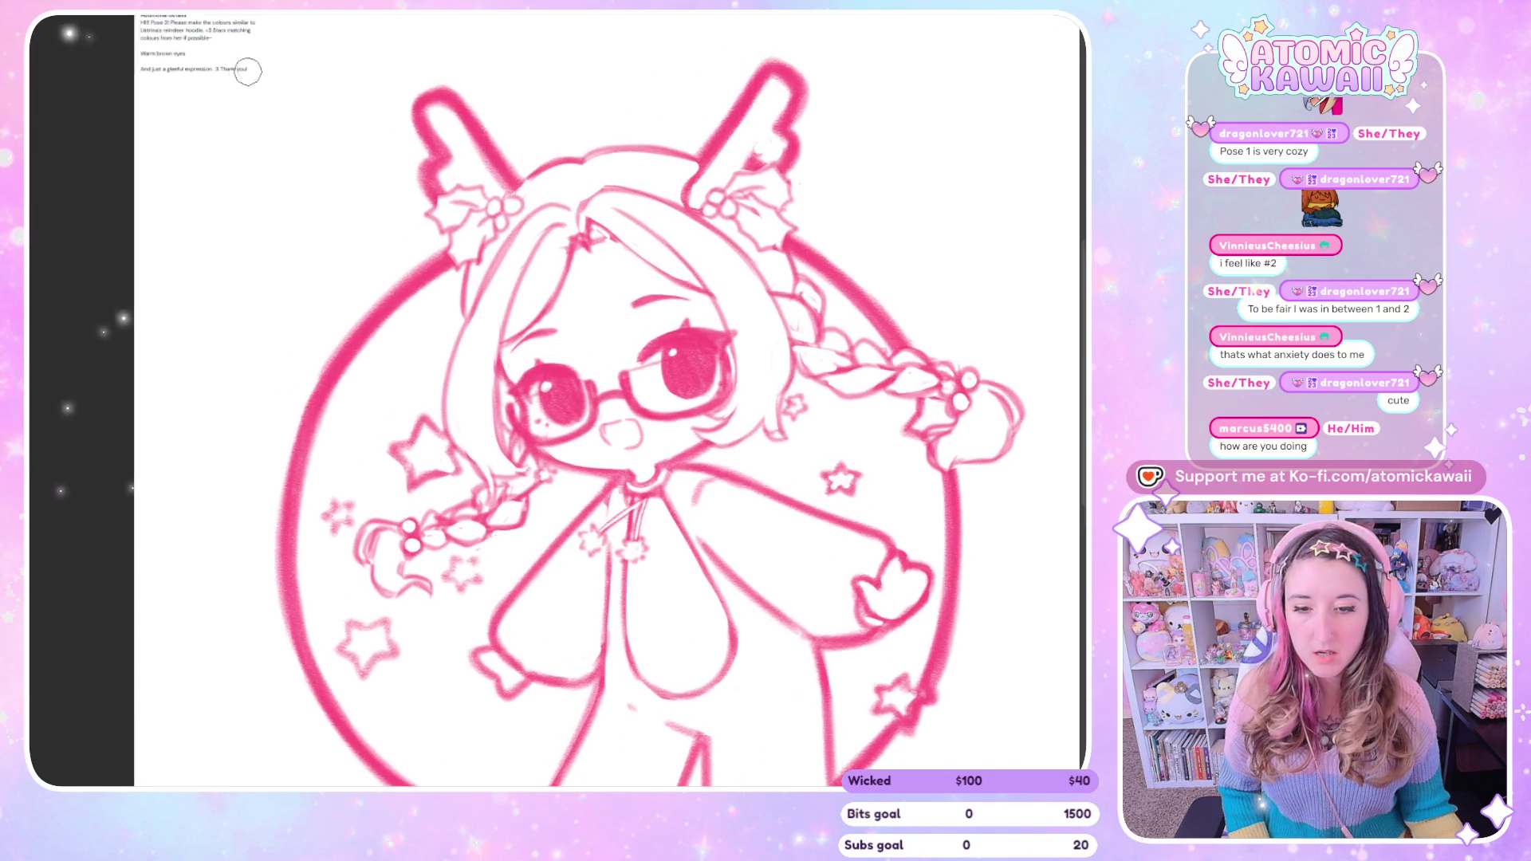
scroll(239, 125, down, 2)
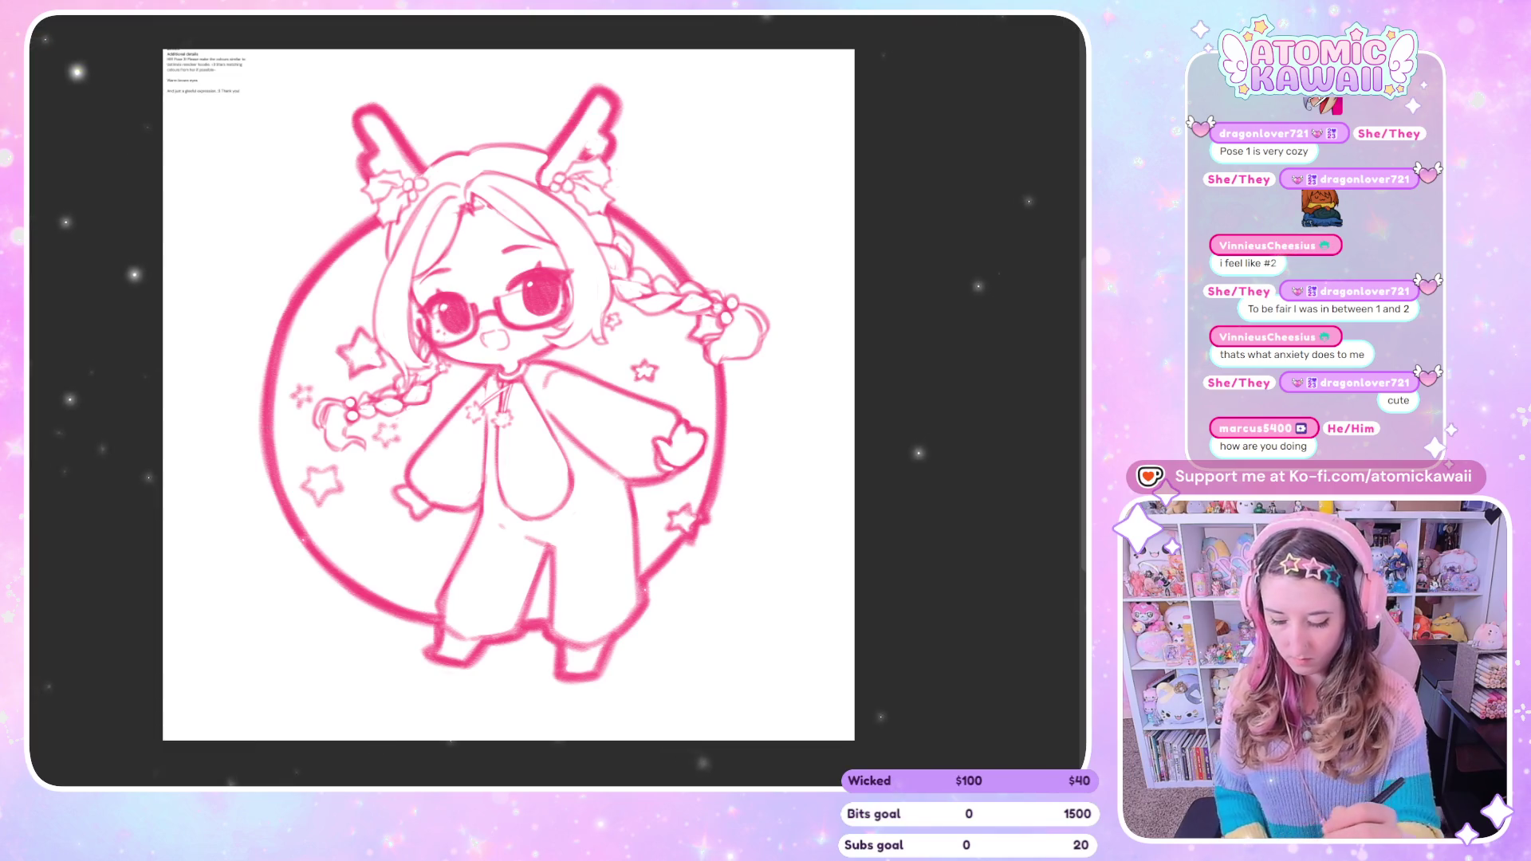
Scale the top-left request notes up to about double size.
key(ctrl+t)
drag(249, 94, 345, 143)
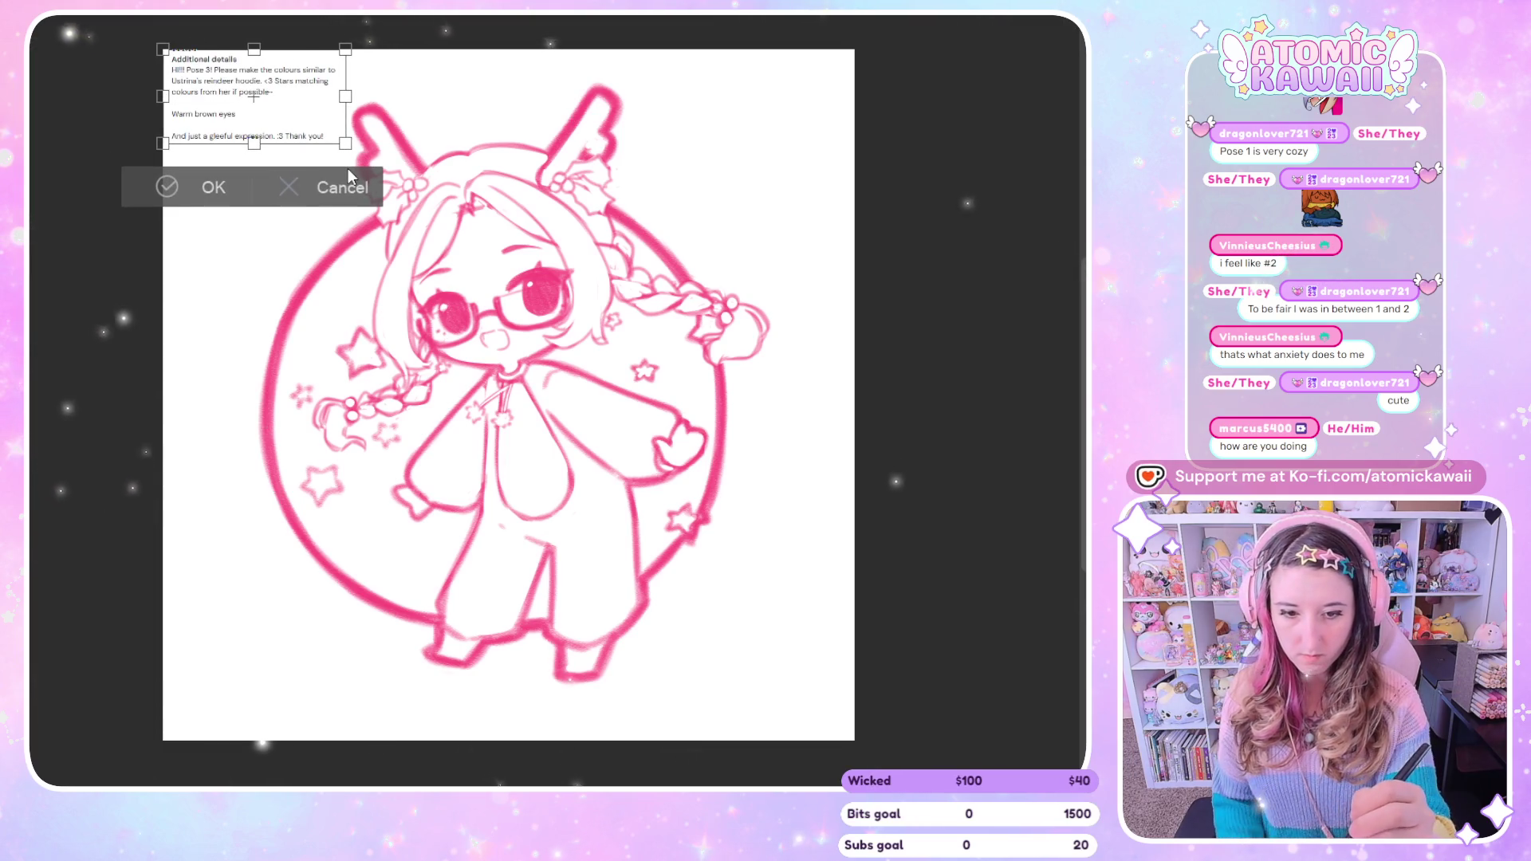
scroll(511, 71, up, 1)
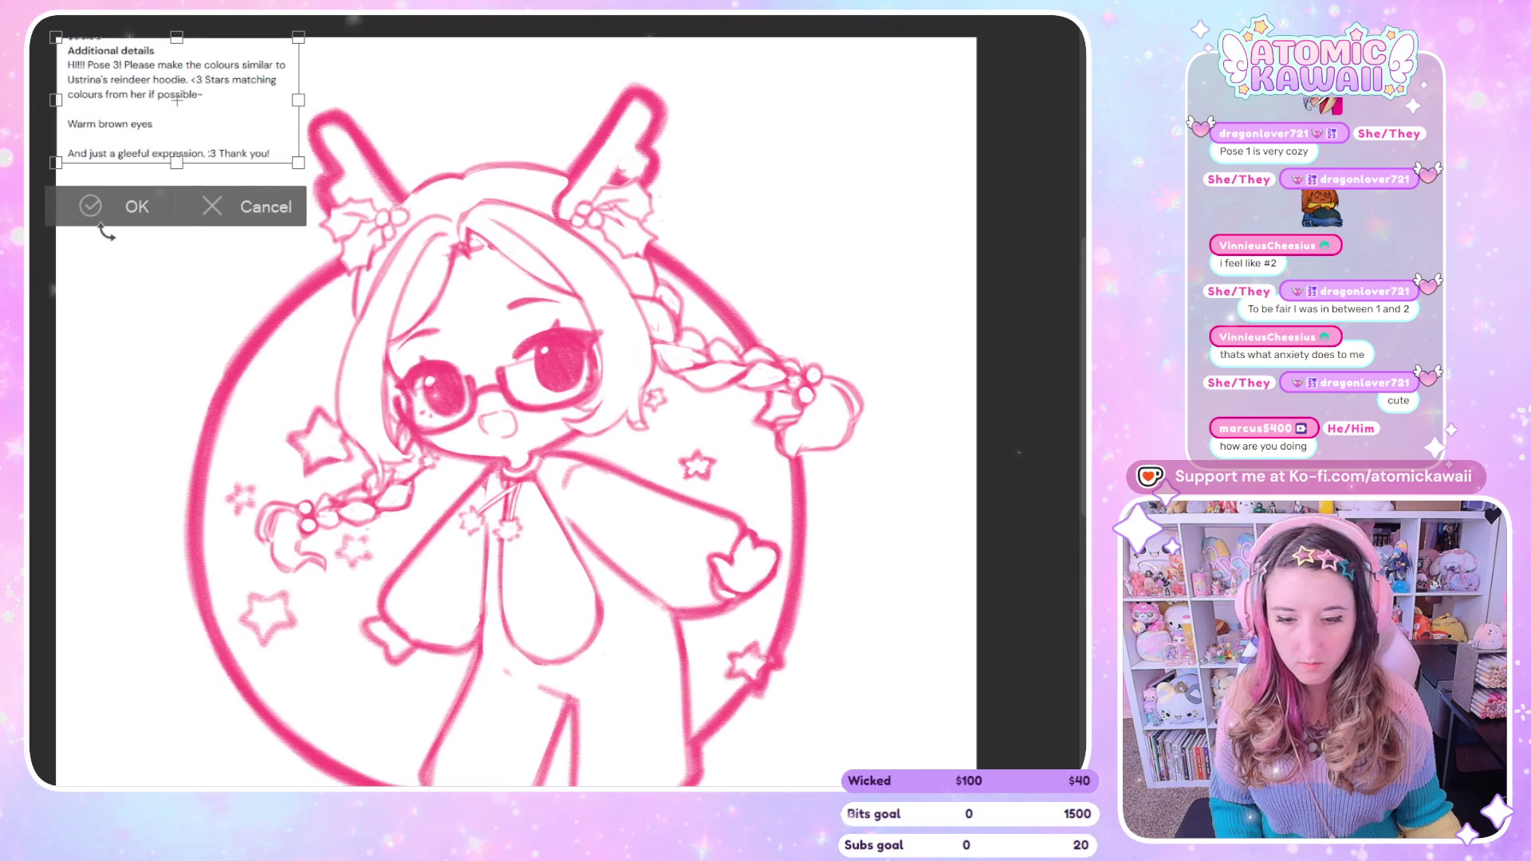
click(137, 209)
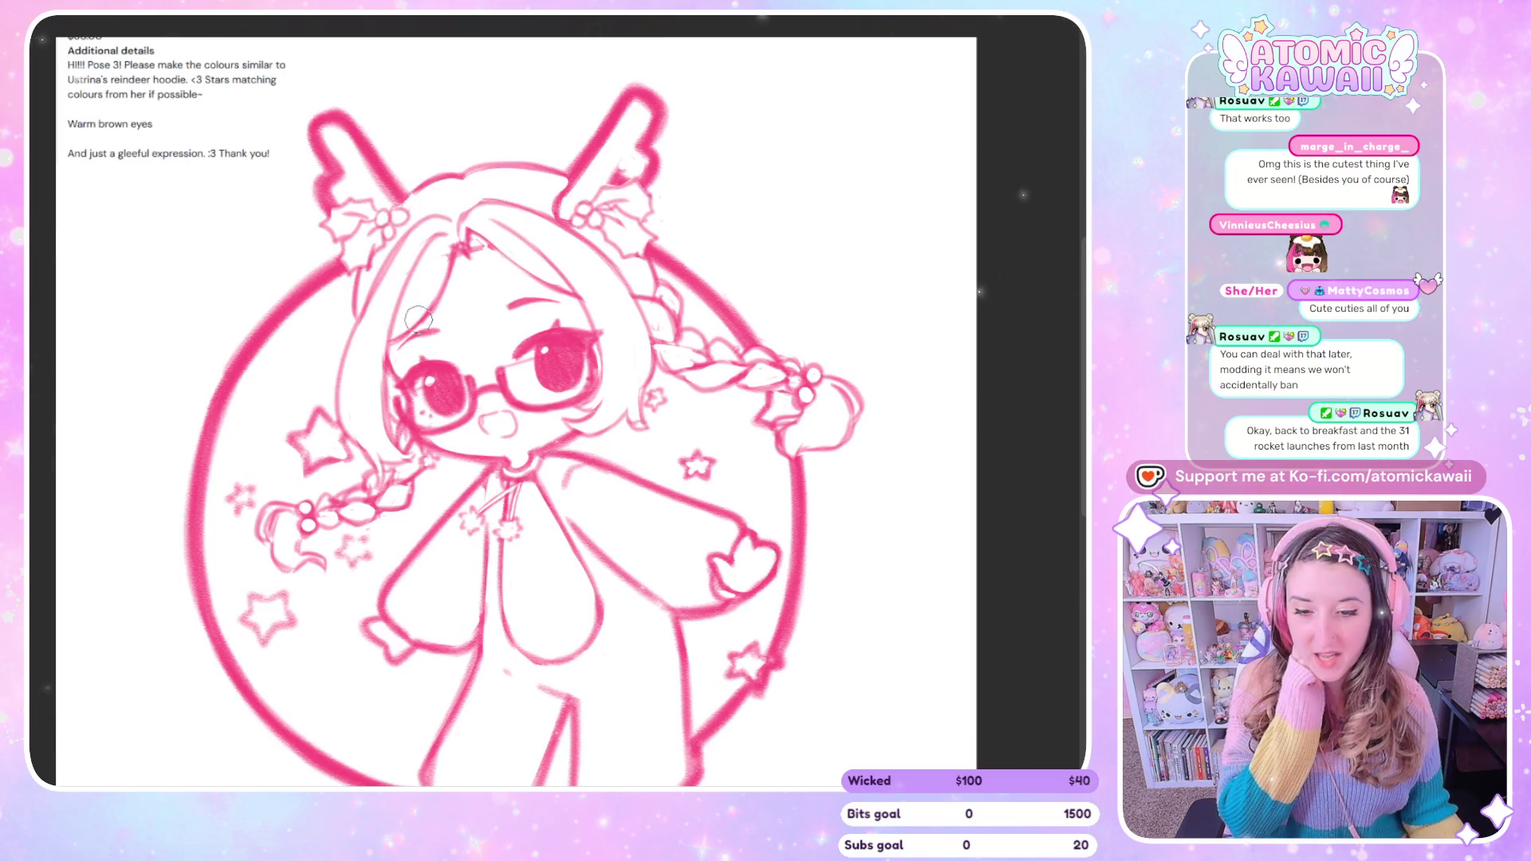
Scroll over the canvas to inspect the chibi lineart.
scroll(478, 359, down, 3)
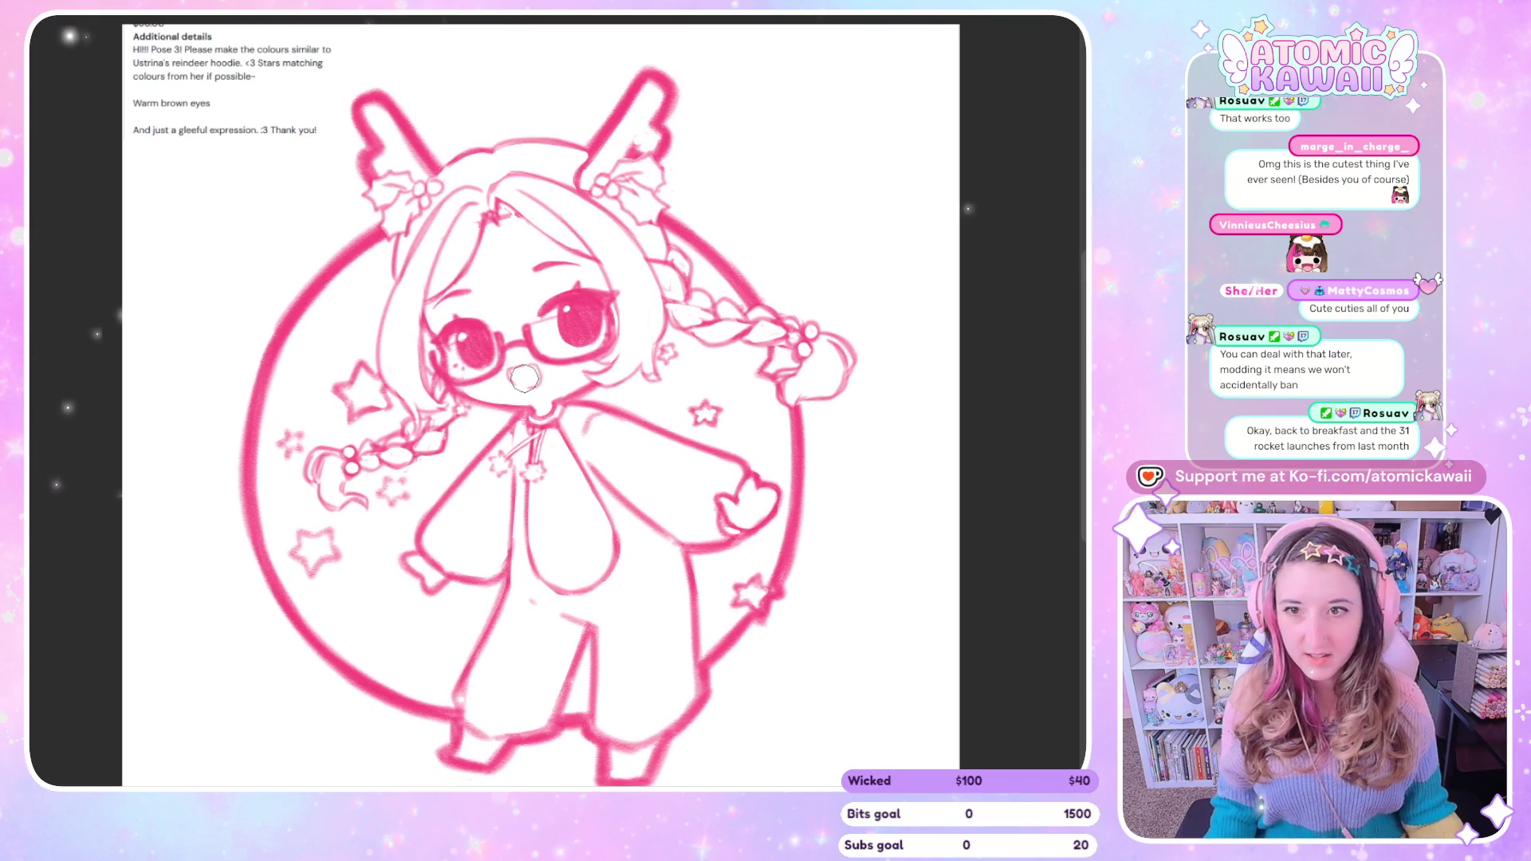
scroll(524, 377, down, 3)
scroll(524, 539, up, 1)
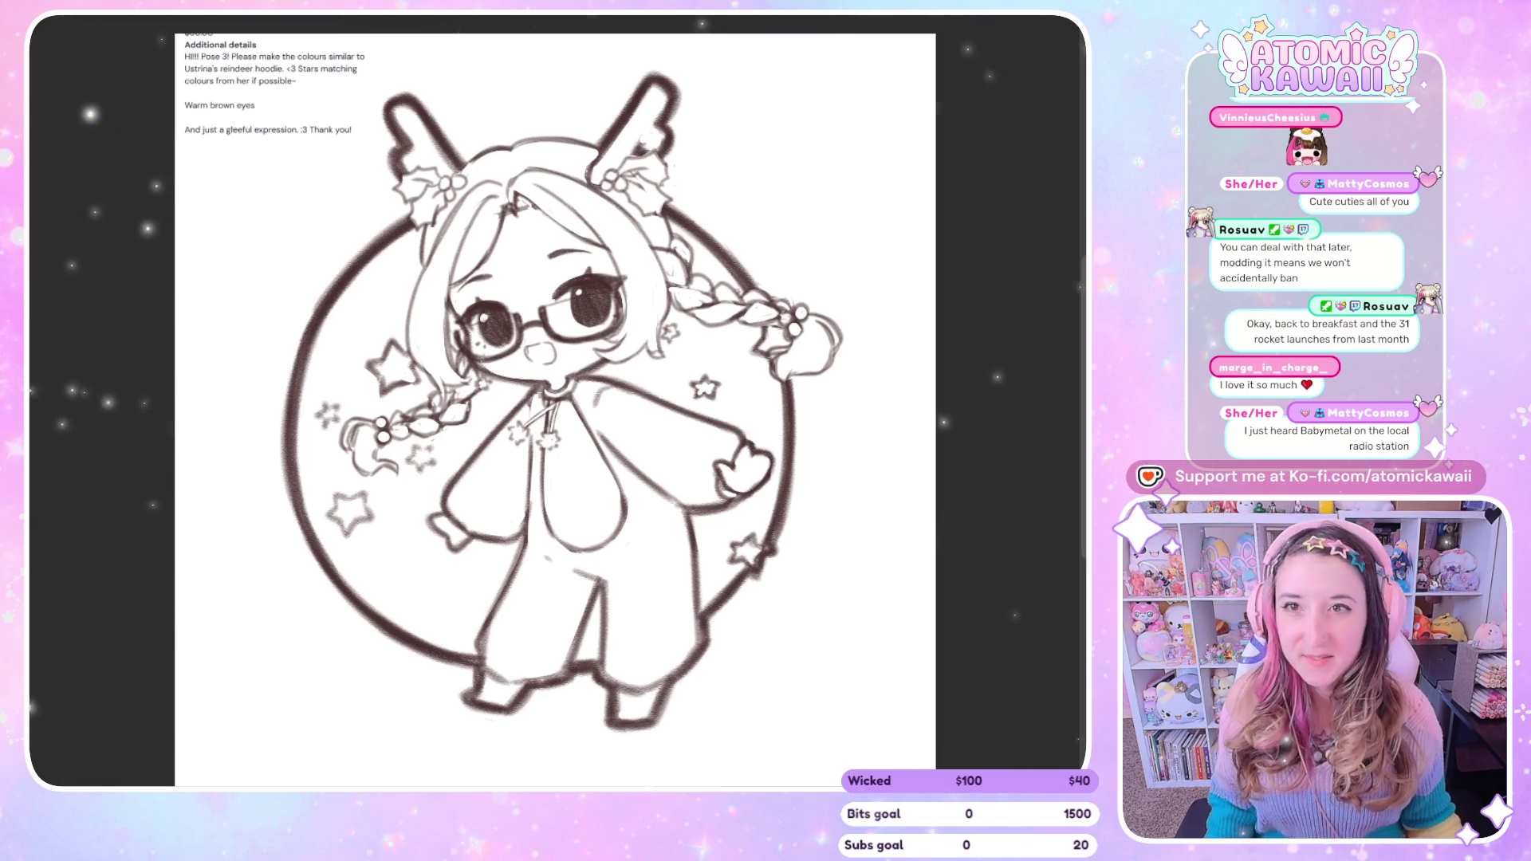
Lasso-fill the reindeer hoodie area with flat brown.
scroll(422, 125, down, 2)
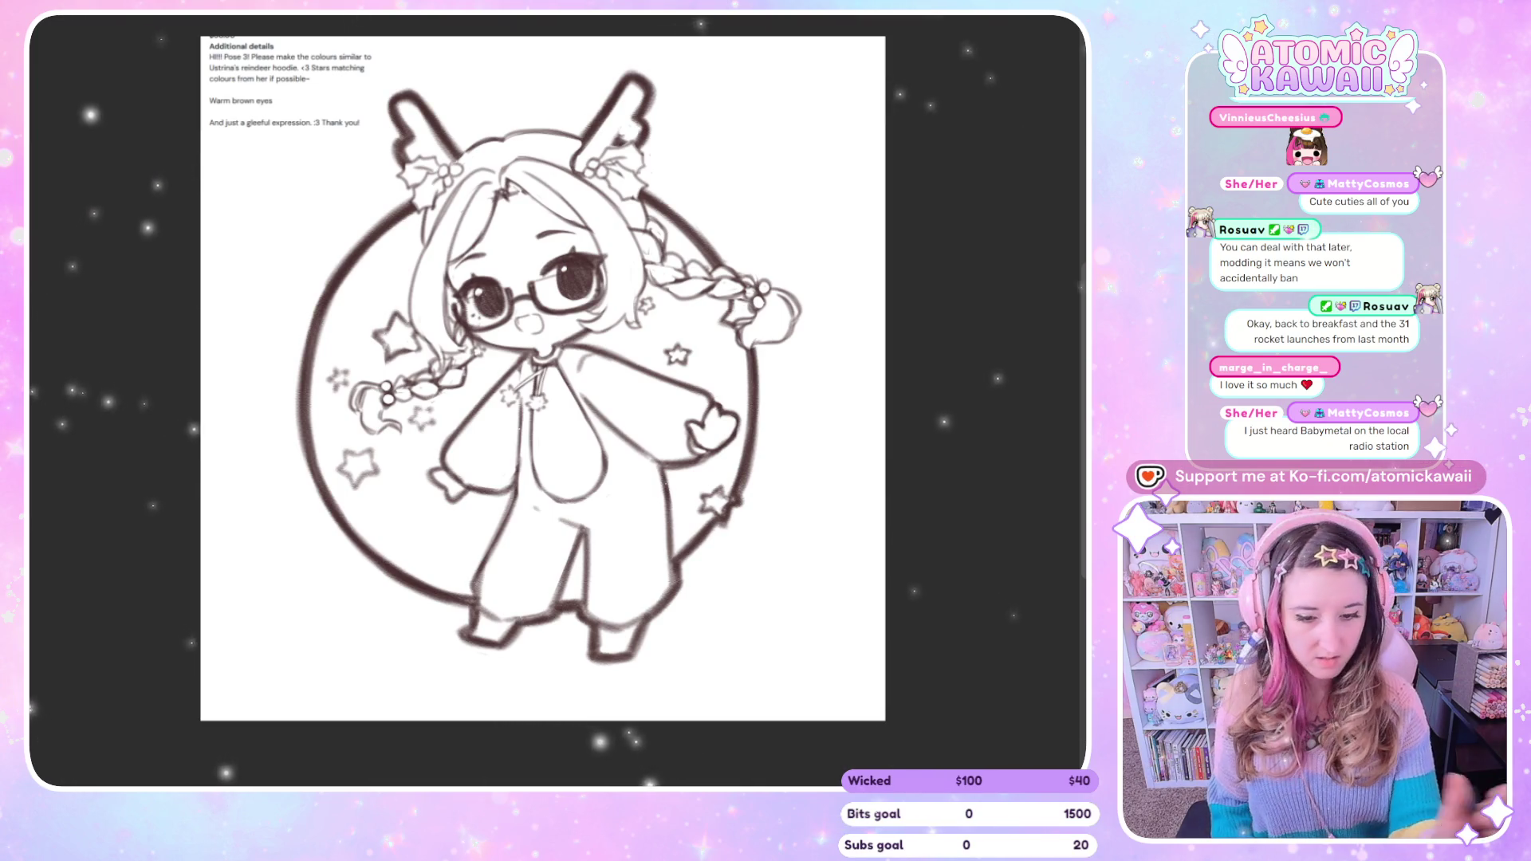
mouse_move(524, 355)
mouse_down()
mouse_move(550, 477)
mouse_move(717, 399)
mouse_up()
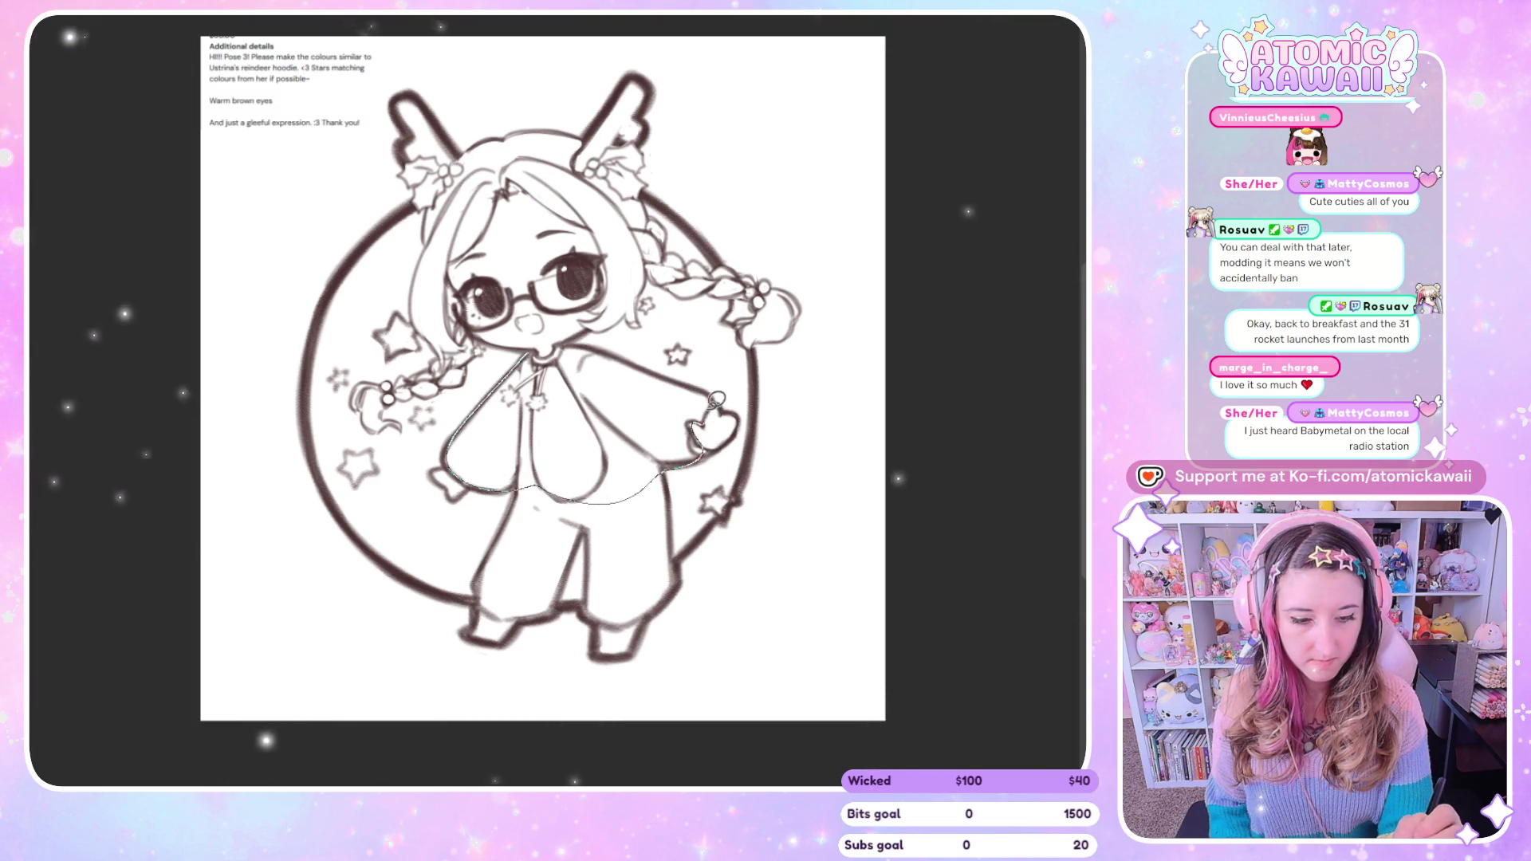
mouse_move(622, 346)
mouse_down()
mouse_move(587, 335)
mouse_move(480, 569)
mouse_move(653, 606)
mouse_move(676, 542)
mouse_up()
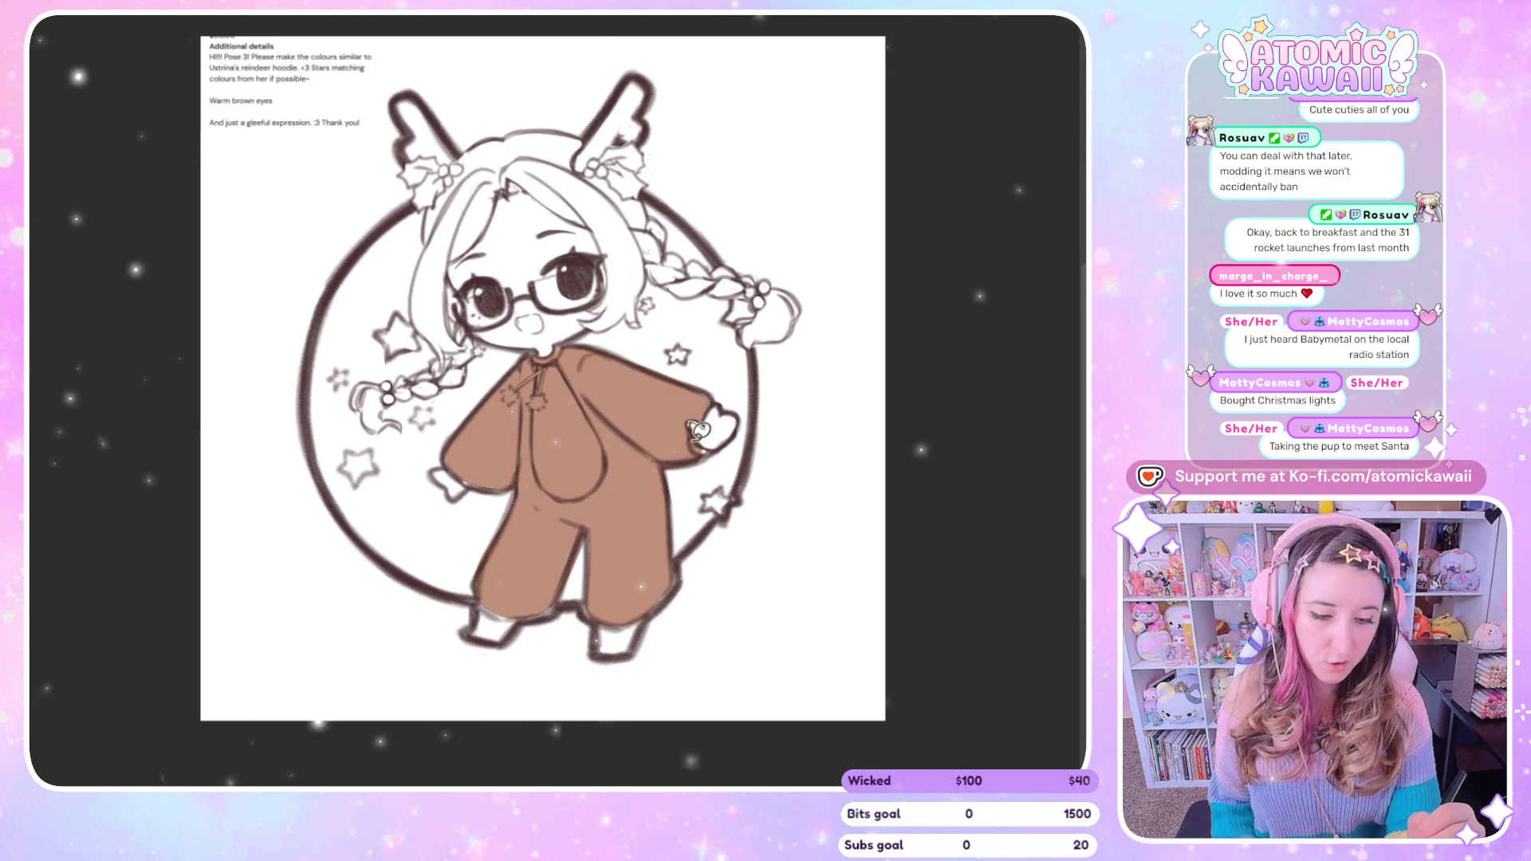
Paint peach skin on the right hand, face and lower legs, flipping the canvas to check.
drag(698, 431, 718, 419)
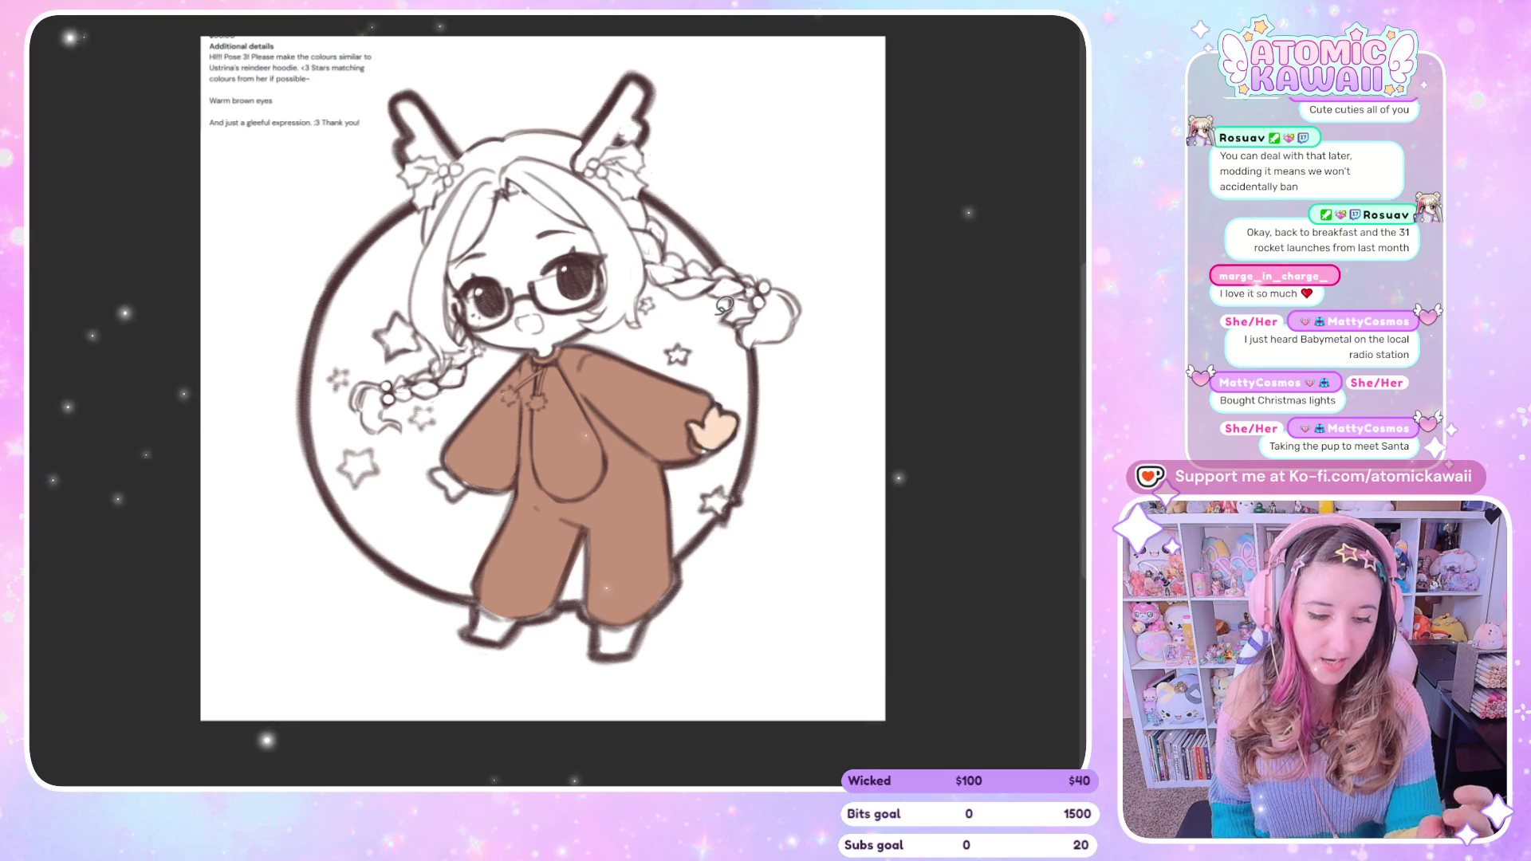
key(h)
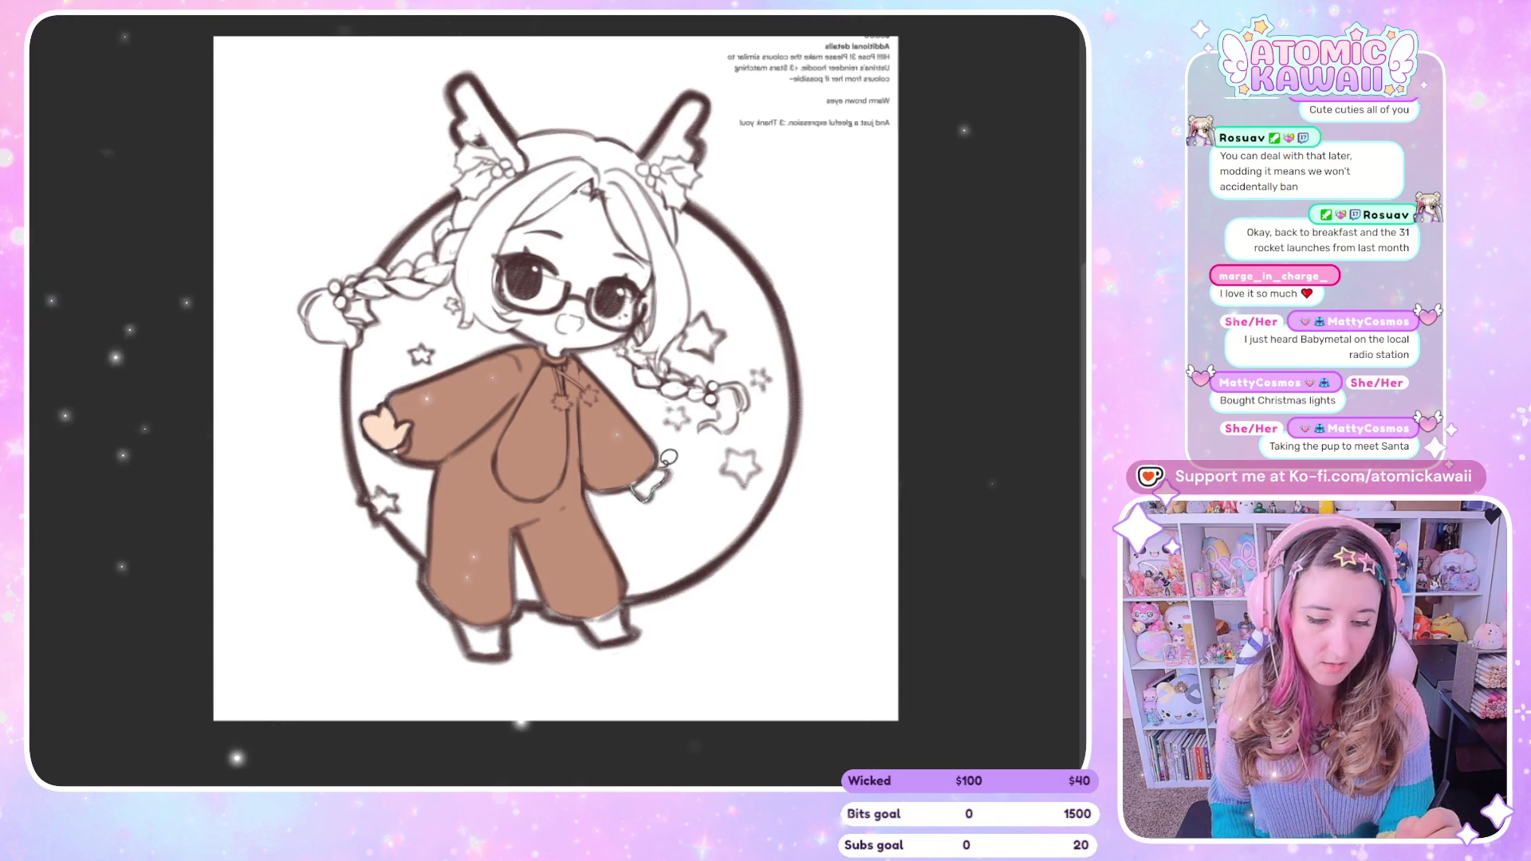
key(h)
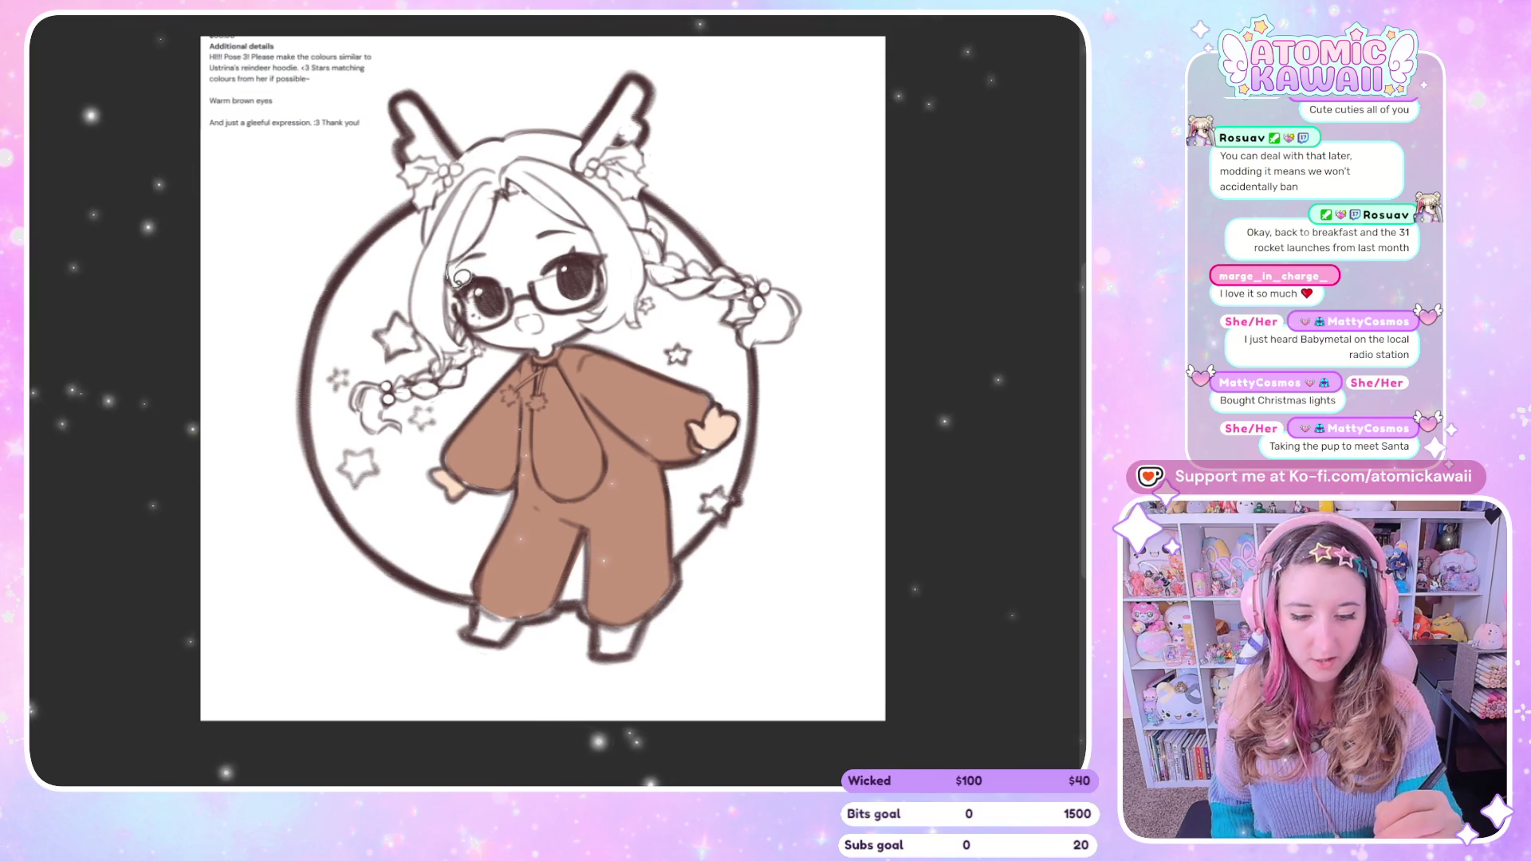
mouse_move(460, 279)
mouse_down()
mouse_move(563, 335)
mouse_move(592, 212)
mouse_up()
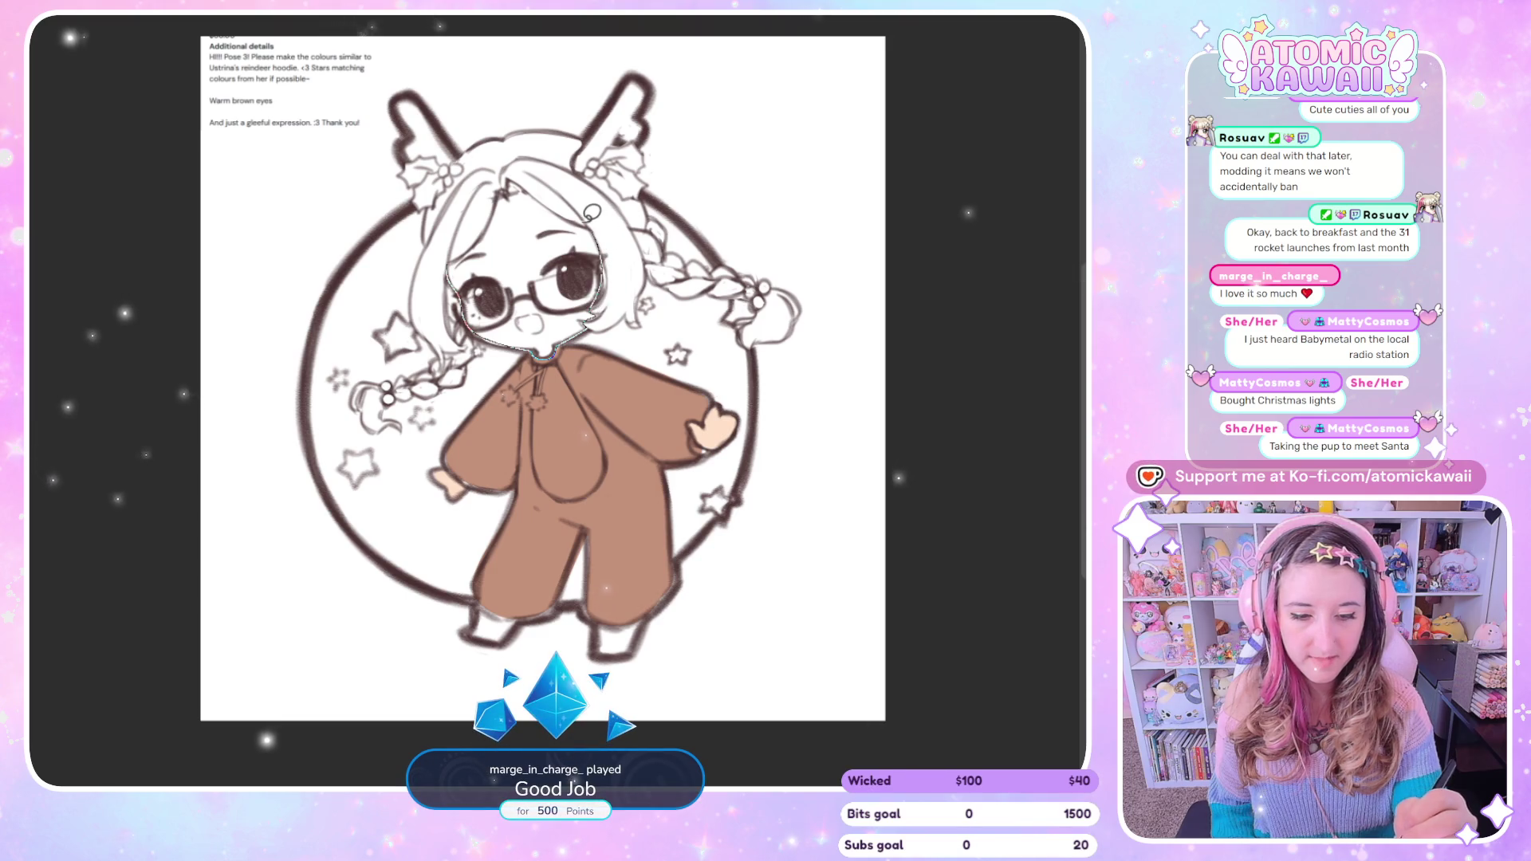
drag(592, 212, 467, 231)
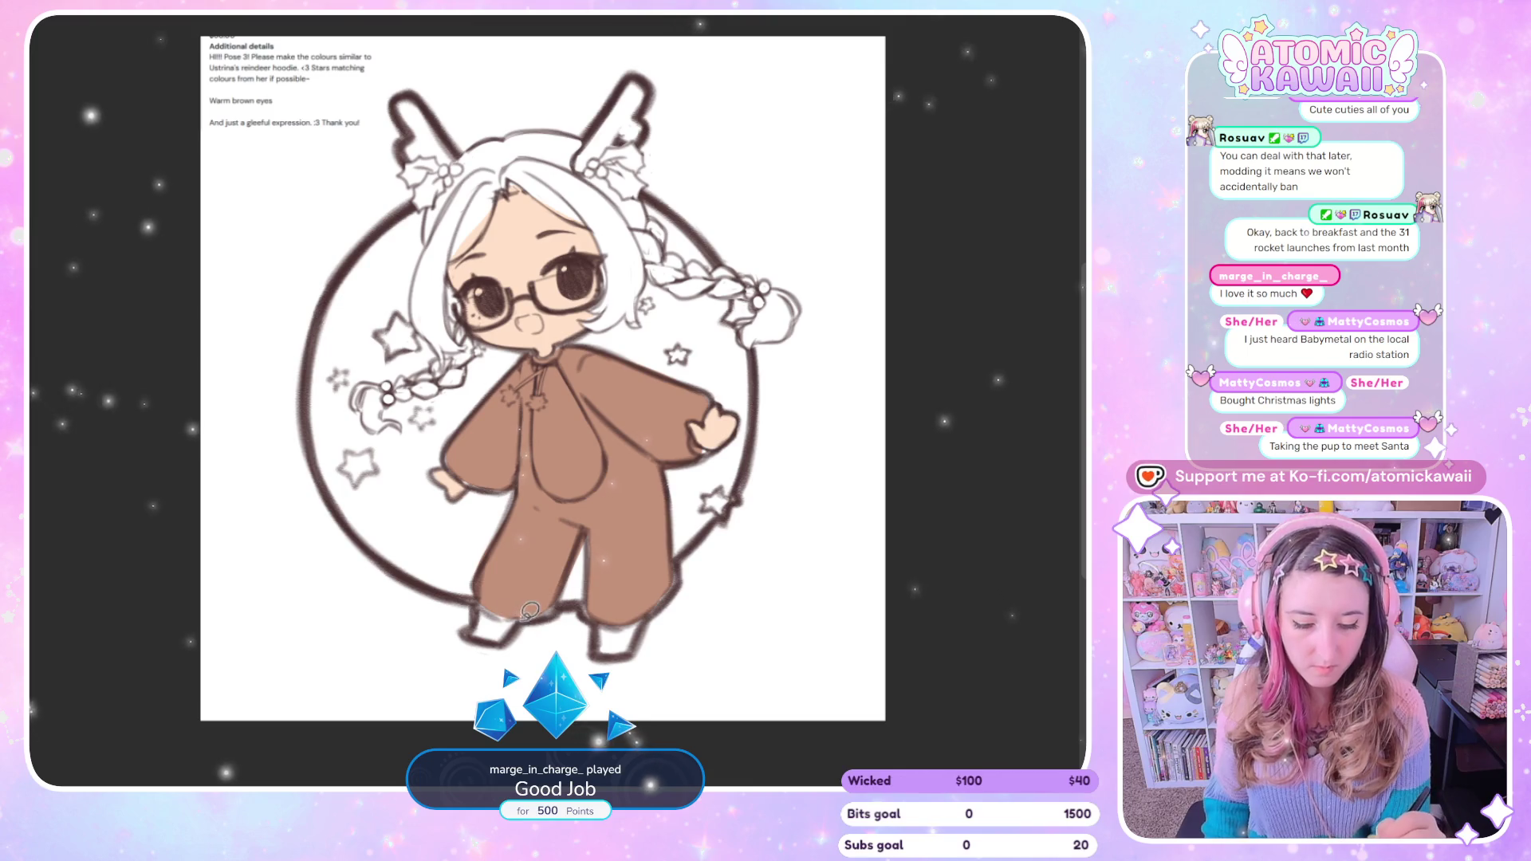
mouse_move(629, 540)
mouse_down()
mouse_move(602, 618)
mouse_move(634, 638)
mouse_up()
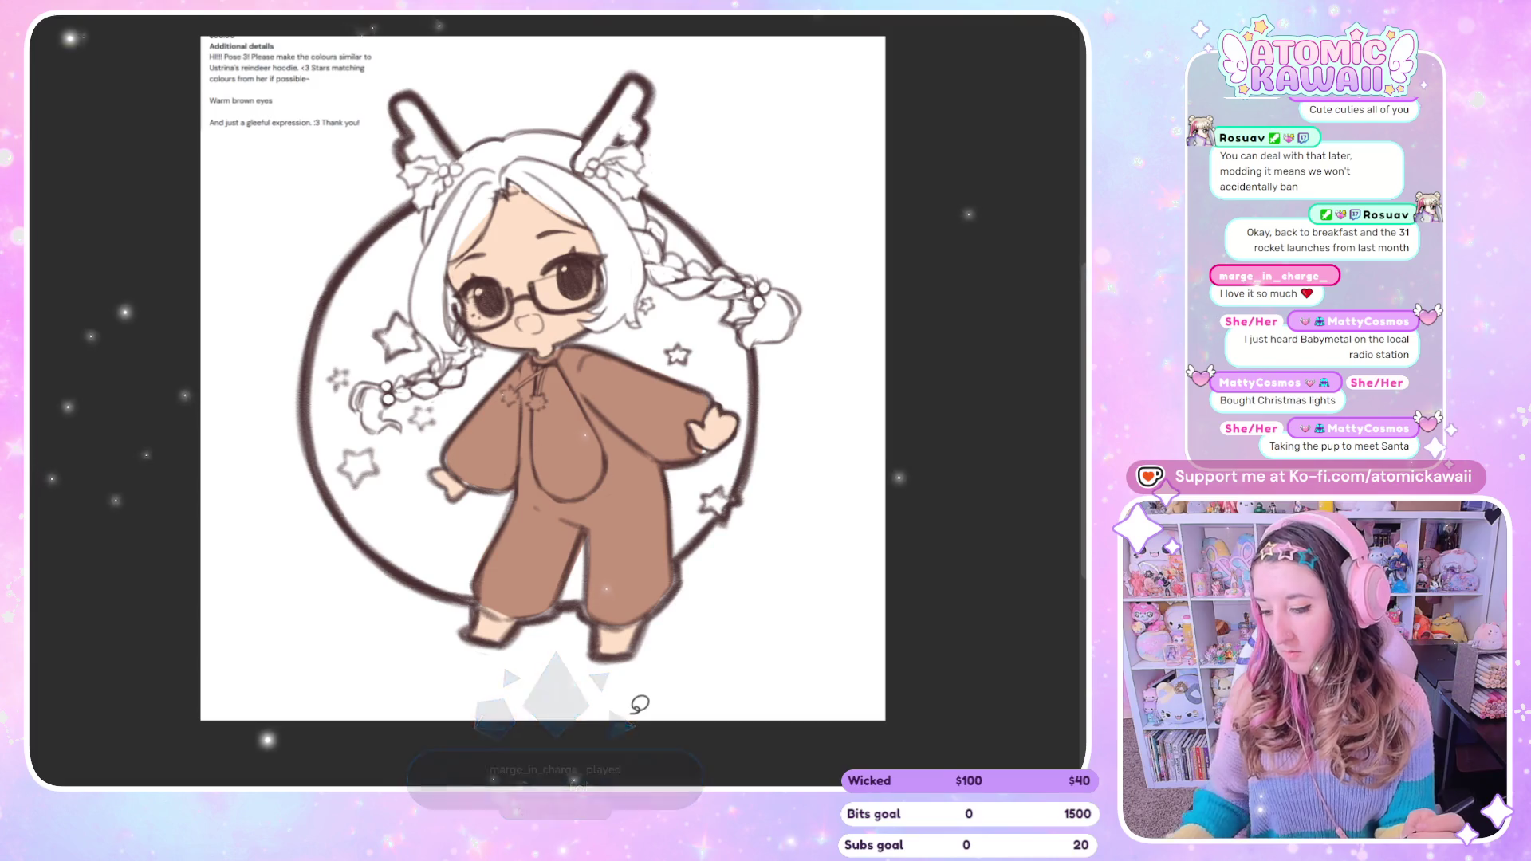